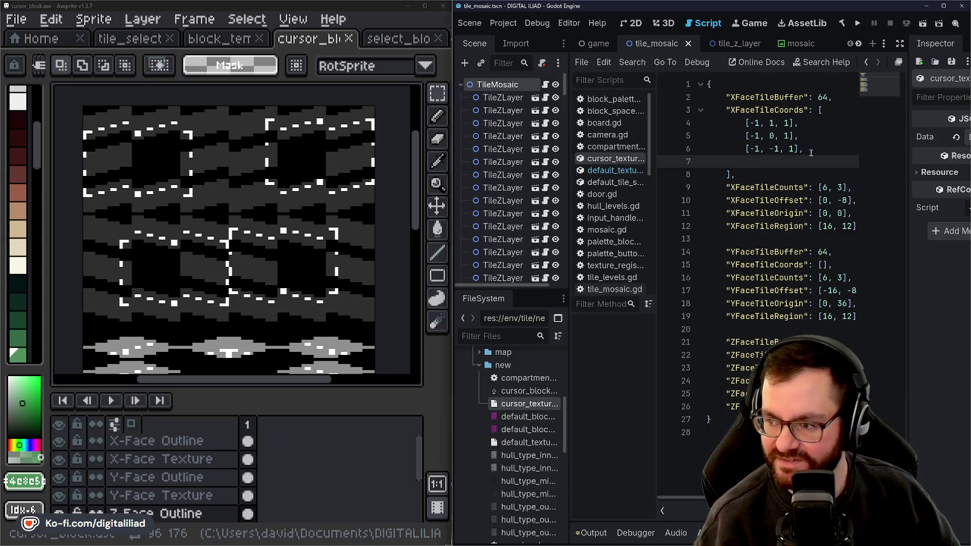
Begin a fourth XFaceTileCoords entry '[1,' on a new line after [-1, -1, 1]
{"action": "type", "text": "["}
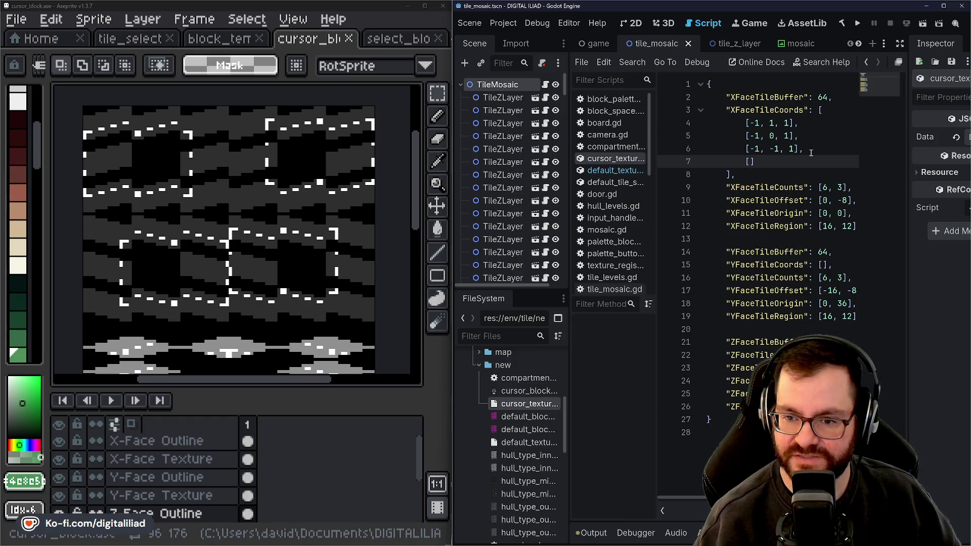
{"action": "type", "text": "1,"}
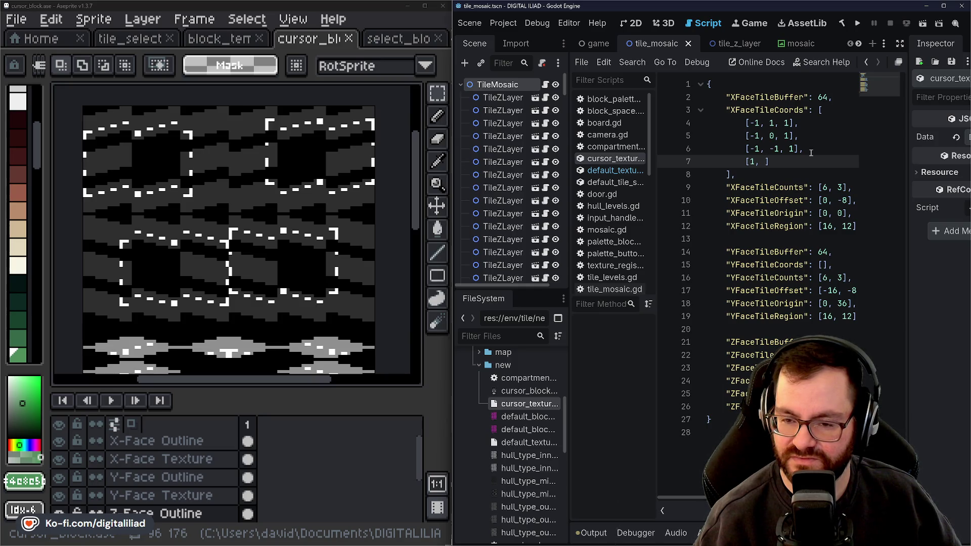
Complete the [1, 1, 1] entry and add [1, 0, 1] on the next line
{"action": "type", "text": "1, 1"}
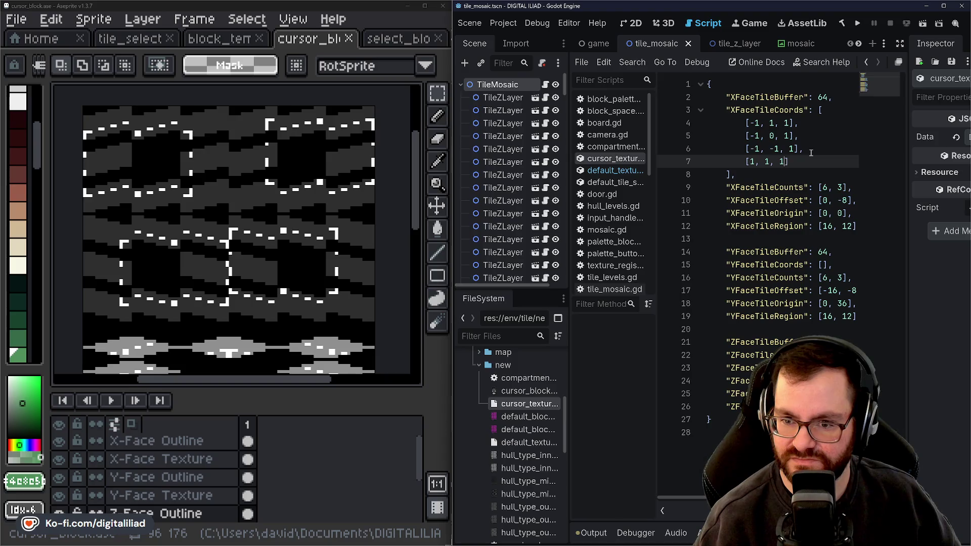
{"action": "type", "text": "],"}
{"action": "key", "text": "Return"}
{"action": "type", "text": "["}
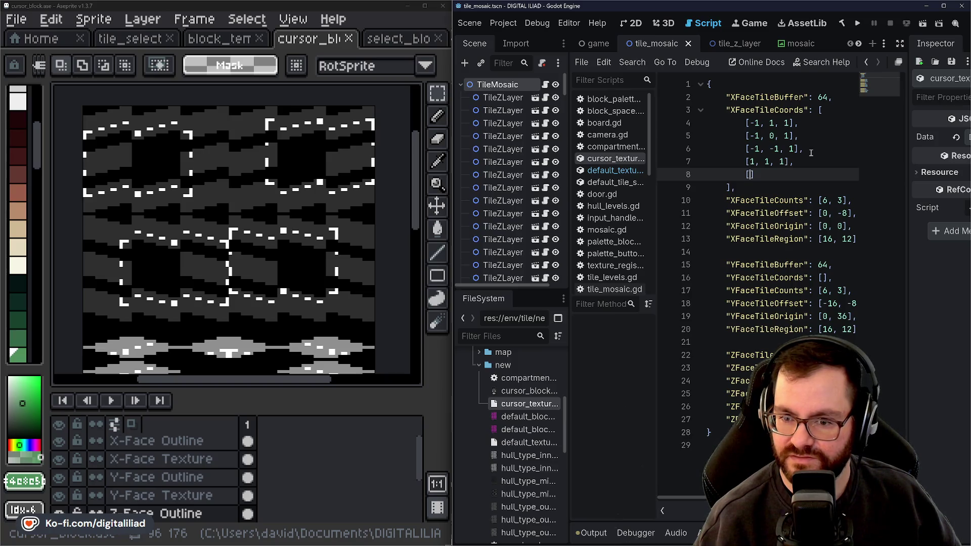
{"action": "type", "text": "1, "}
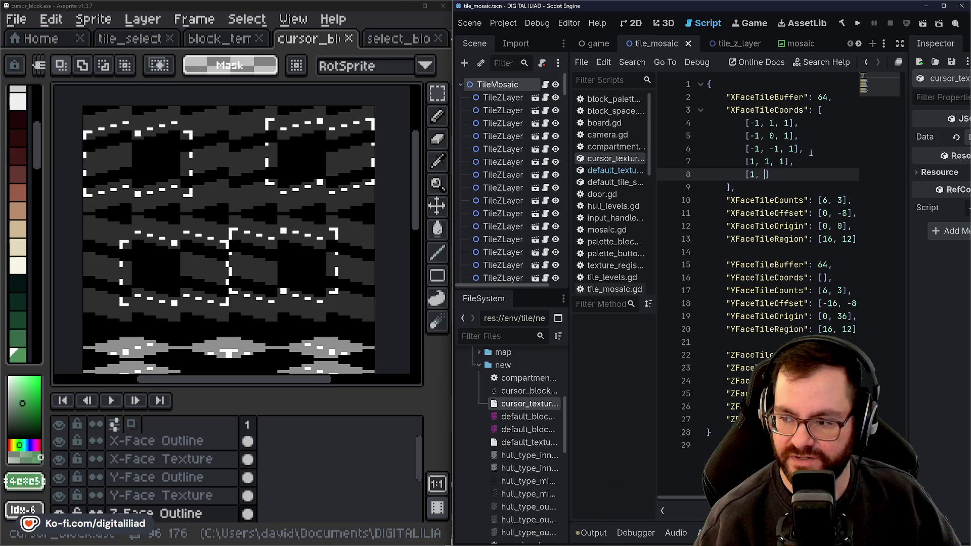
{"action": "type", "text": "0, "}
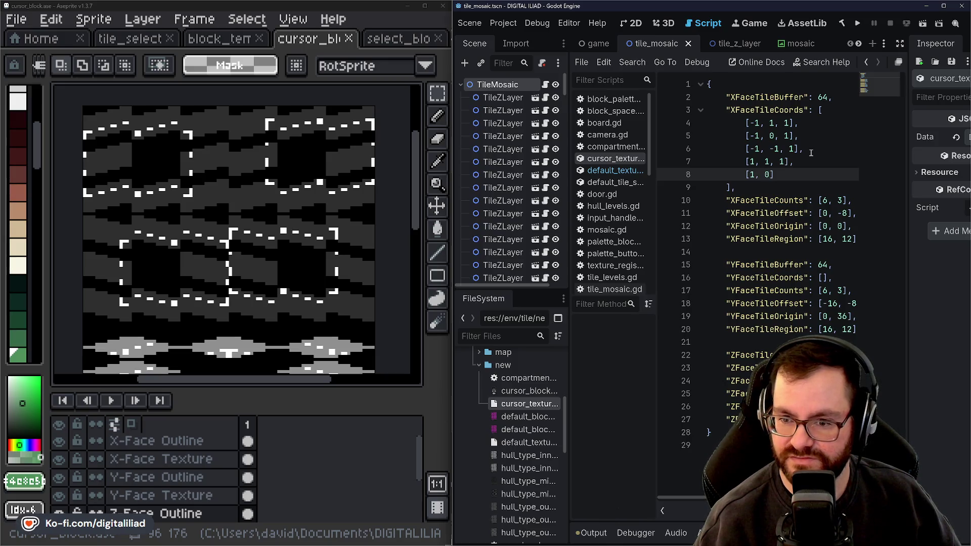
{"action": "type", "text": "1],"}
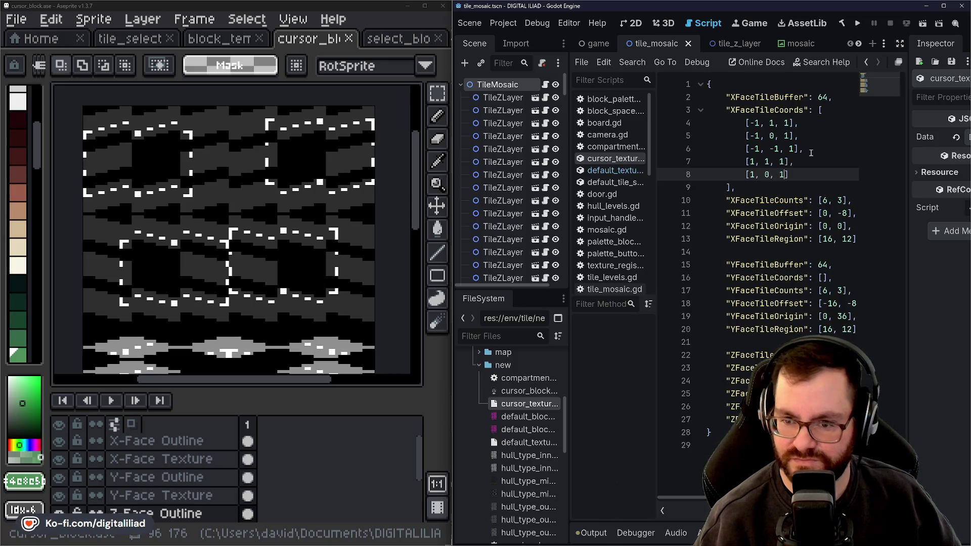
{"action": "key", "text": "Return"}
Add [1, -1, 1], correcting its first number, leave a blank line and save the scene
{"action": "type", "text": "["}
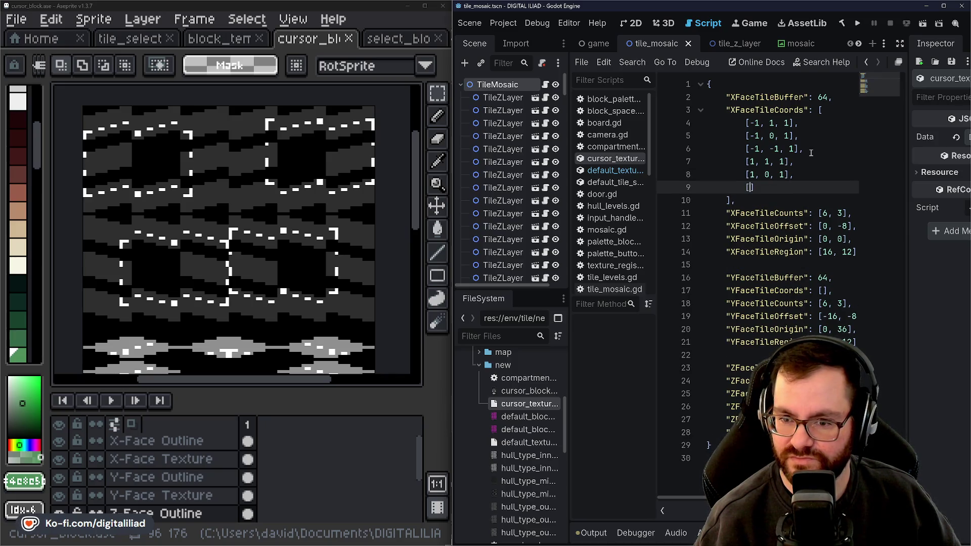
{"action": "type", "text": "-1,"}
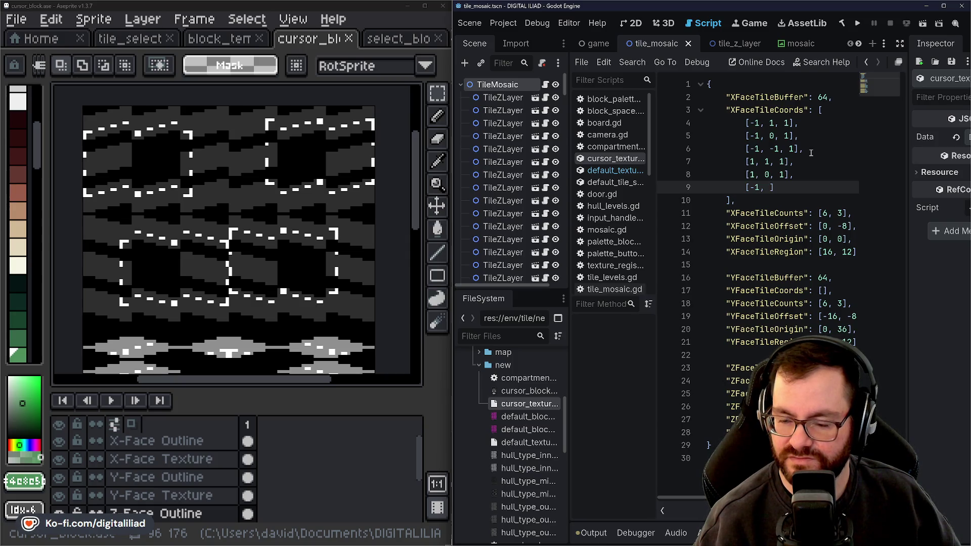
{"action": "key", "text": "BackSpace"}
{"action": "key", "text": "BackSpace"}
{"action": "key", "text": "BackSpace"}
{"action": "type", "text": "1, "}
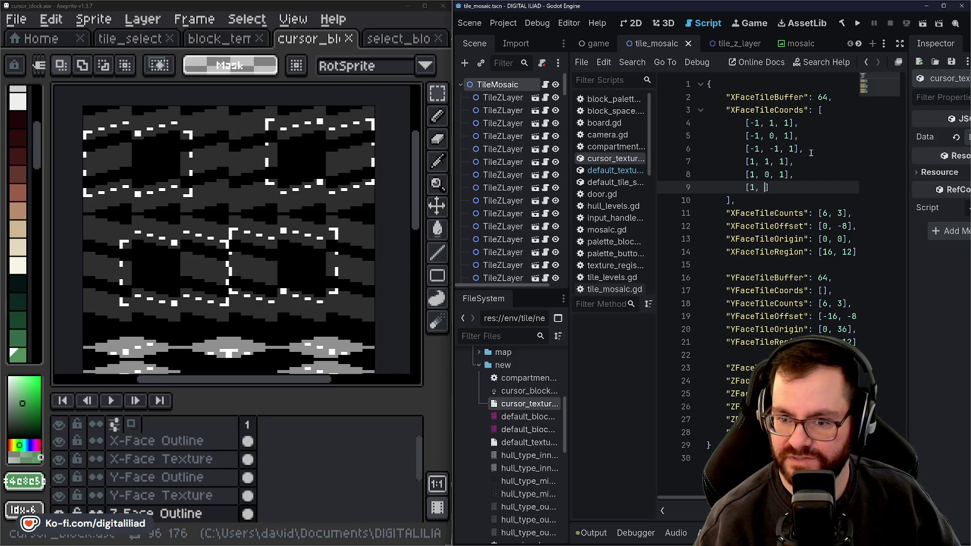
{"action": "type", "text": "-1, "}
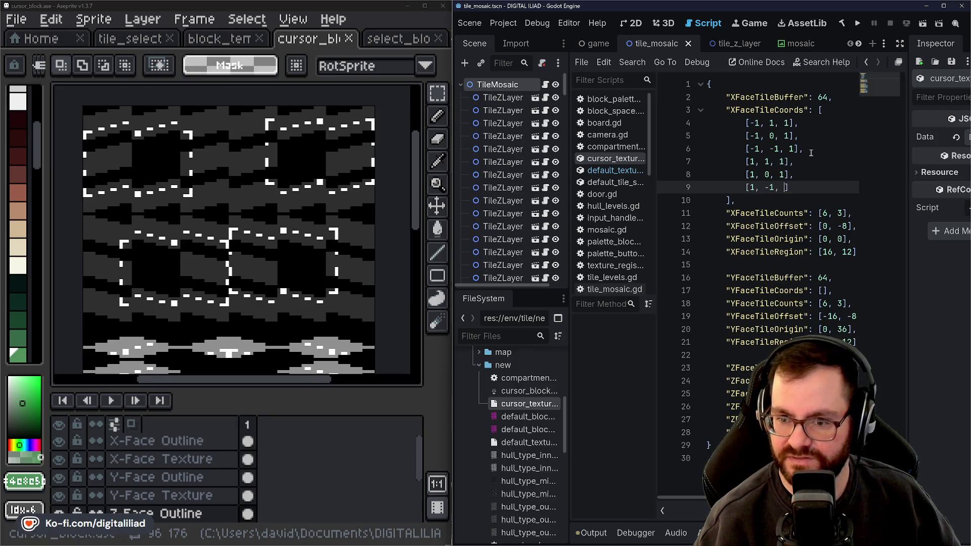
{"action": "type", "text": "1],"}
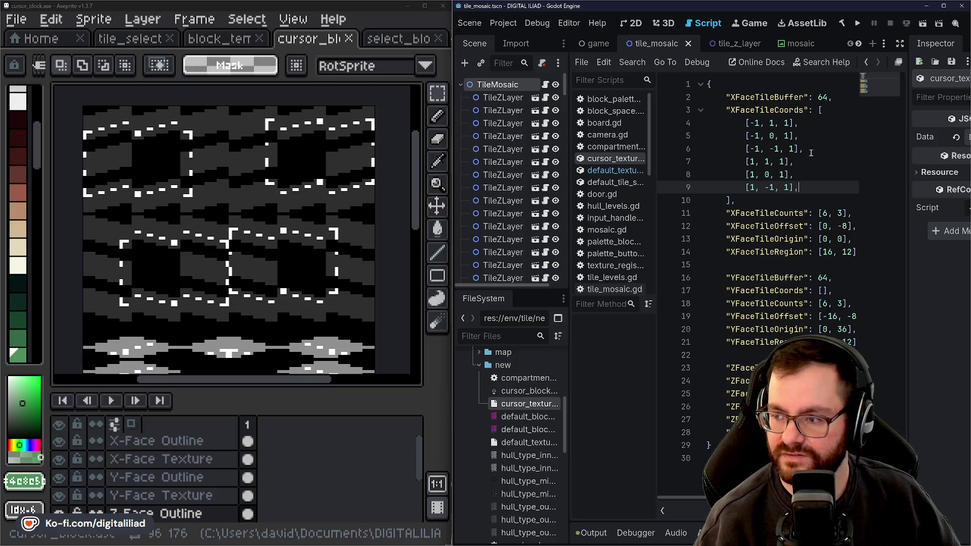
{"action": "key", "text": "Return"}
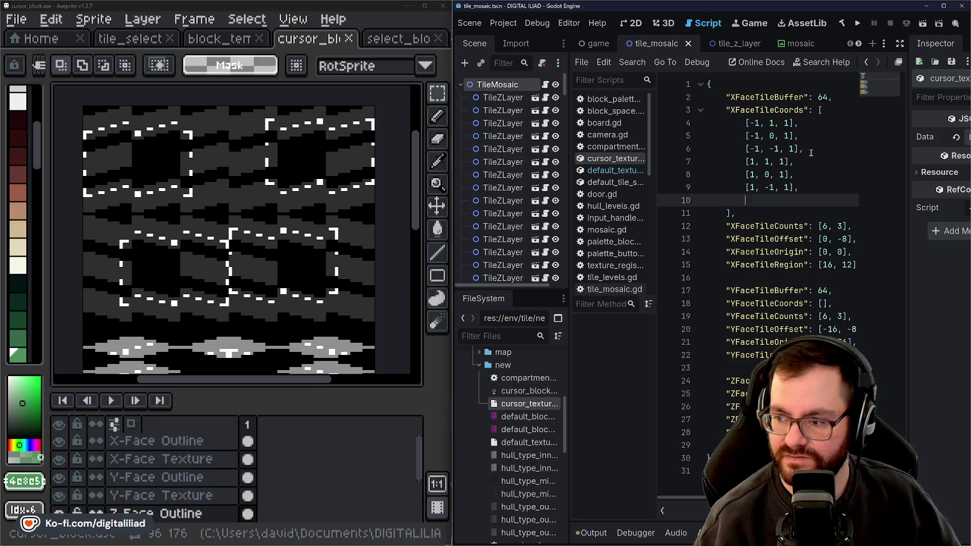
{"action": "key", "text": "ctrl+s"}
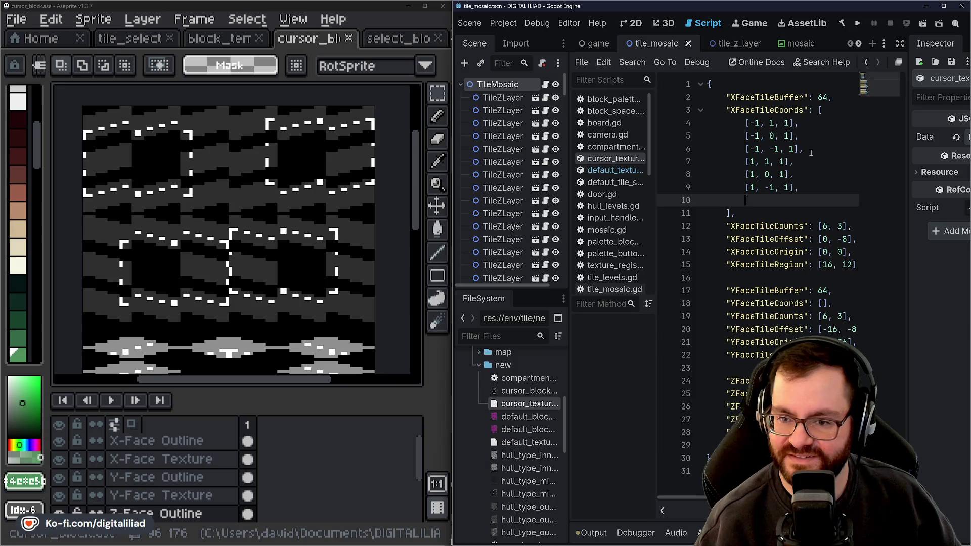
Open a seventh XFaceTileCoords entry with '[' on line 10
{"action": "type", "text": "["}
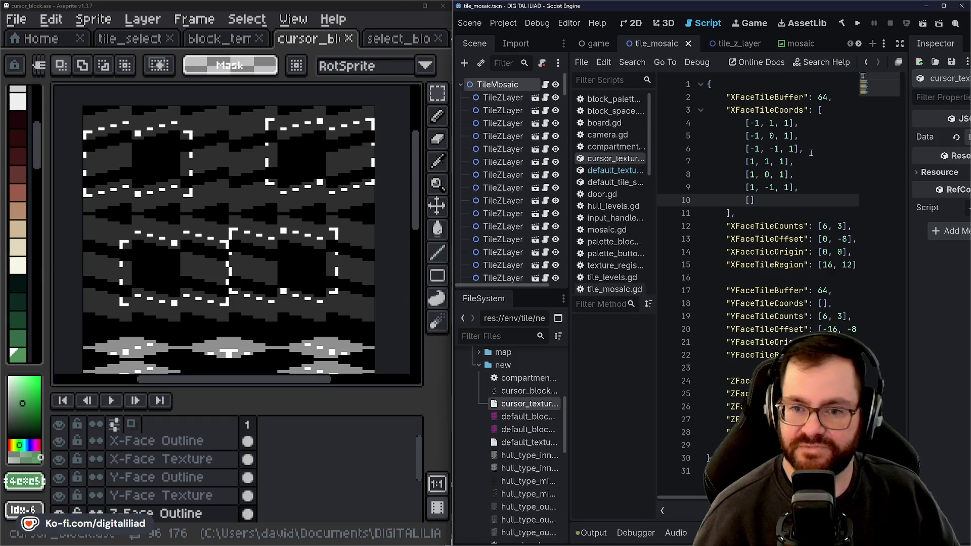
{"action": "left_click", "coordinate": [147, 38]}
{"action": "scroll", "coordinate": [139, 87], "scroll_direction": "up", "scroll_amount": 3}
{"action": "mouse_move", "coordinate": [139, 87]}
{"action": "left_mouse_down"}
{"action": "mouse_move", "coordinate": [169, 249]}
{"action": "mouse_move", "coordinate": [177, 200]}
{"action": "mouse_move", "coordinate": [30, 55]}
{"action": "left_mouse_up"}
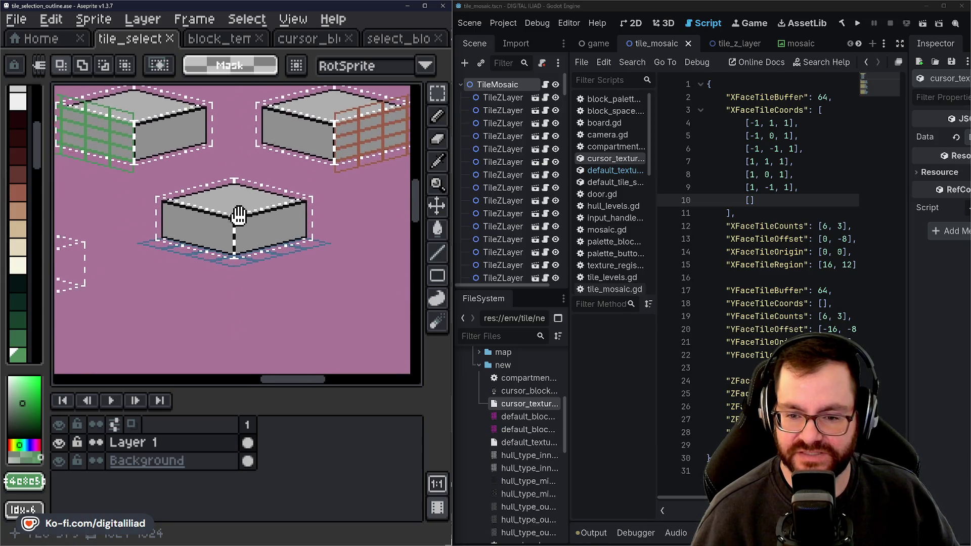
{"action": "key", "text": "Delete"}
{"action": "mouse_move", "coordinate": [294, 181]}
{"action": "left_mouse_down"}
{"action": "mouse_move", "coordinate": [321, 340]}
{"action": "mouse_move", "coordinate": [332, 304]}
{"action": "mouse_move", "coordinate": [279, 304]}
{"action": "left_mouse_up"}
{"action": "scroll", "coordinate": [279, 304], "scroll_direction": "down", "scroll_amount": 2}
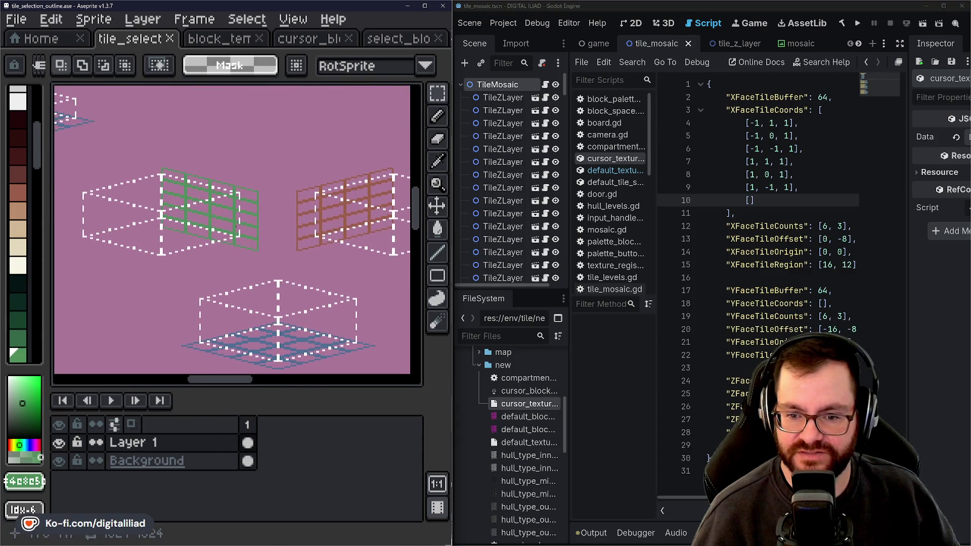
{"action": "scroll", "coordinate": [306, 242], "scroll_direction": "down", "scroll_amount": 2}
{"action": "mouse_move", "coordinate": [238, 174]}
{"action": "left_mouse_down"}
{"action": "mouse_move", "coordinate": [293, 240]}
{"action": "mouse_move", "coordinate": [223, 208]}
{"action": "mouse_move", "coordinate": [215, 219]}
{"action": "mouse_move", "coordinate": [234, 185]}
{"action": "mouse_move", "coordinate": [243, 207]}
{"action": "mouse_move", "coordinate": [286, 156]}
{"action": "mouse_move", "coordinate": [251, 119]}
{"action": "mouse_move", "coordinate": [302, 243]}
{"action": "mouse_move", "coordinate": [279, 165]}
{"action": "mouse_move", "coordinate": [303, 193]}
{"action": "mouse_move", "coordinate": [230, 266]}
{"action": "mouse_move", "coordinate": [56, 239]}
{"action": "mouse_move", "coordinate": [226, 318]}
{"action": "mouse_move", "coordinate": [191, 226]}
{"action": "mouse_move", "coordinate": [218, 226]}
{"action": "left_mouse_up"}
{"action": "scroll", "coordinate": [286, 156], "scroll_direction": "up", "scroll_amount": 2}
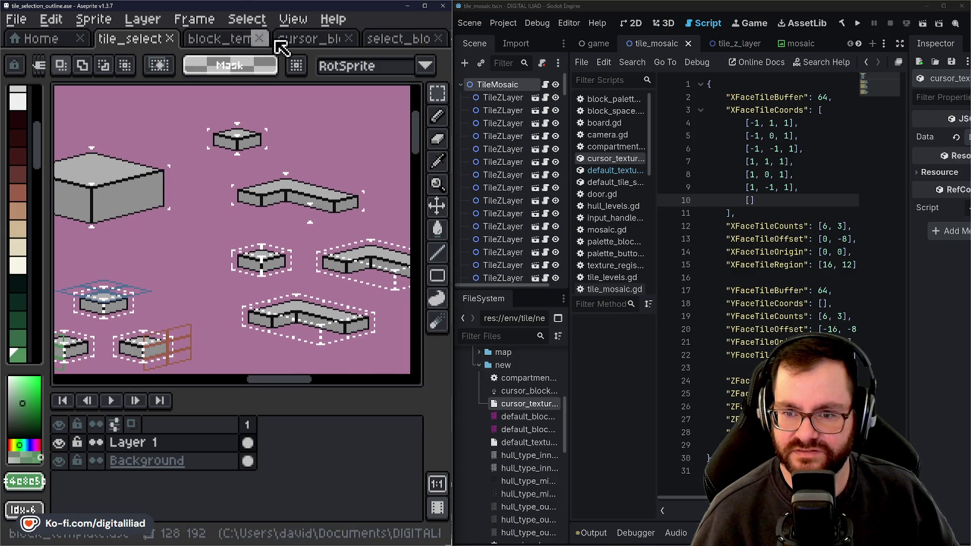
{"action": "left_click", "coordinate": [309, 40]}
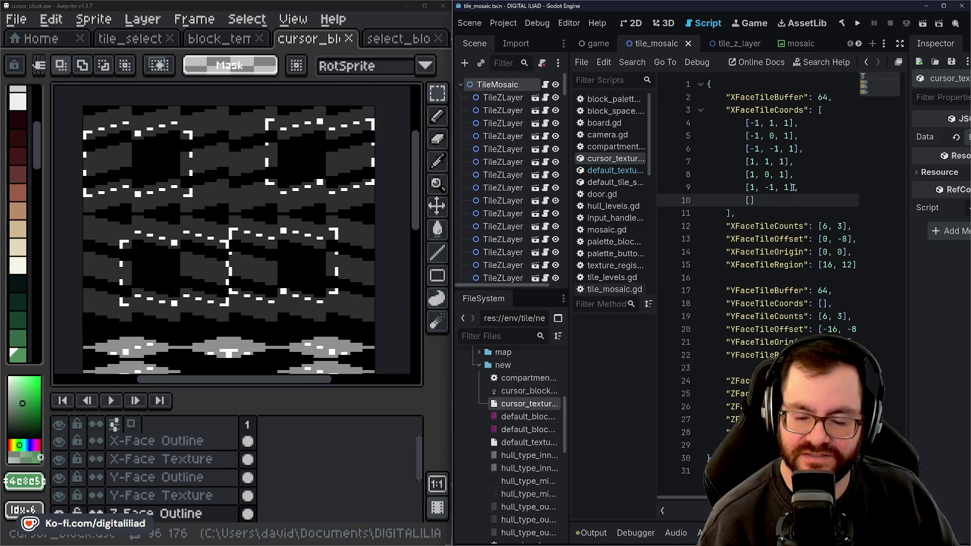
Add [-1, 1, 0] and [0, 0, 0] to XFaceTileCoords and open a ninth entry bracket
{"action": "type", "text": "-1, "}
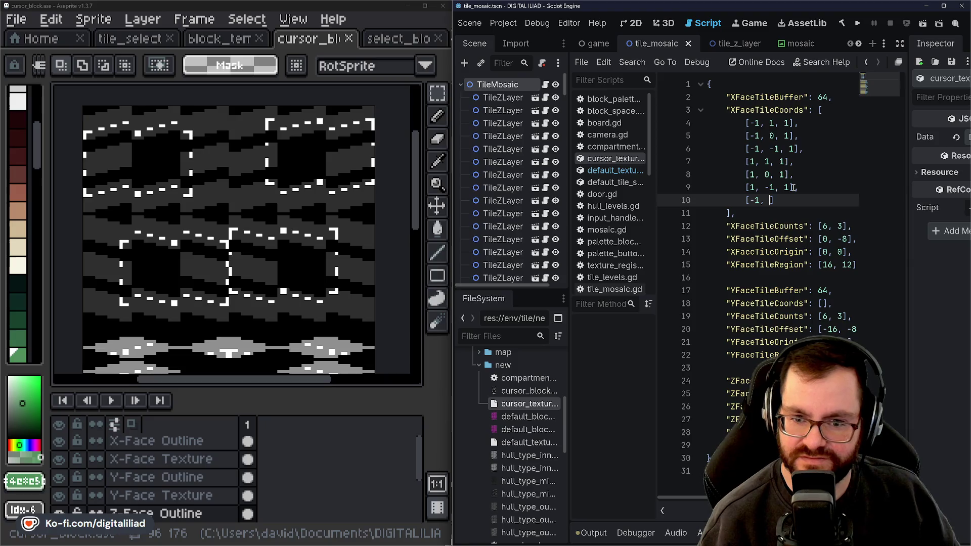
{"action": "type", "text": "1, 0"}
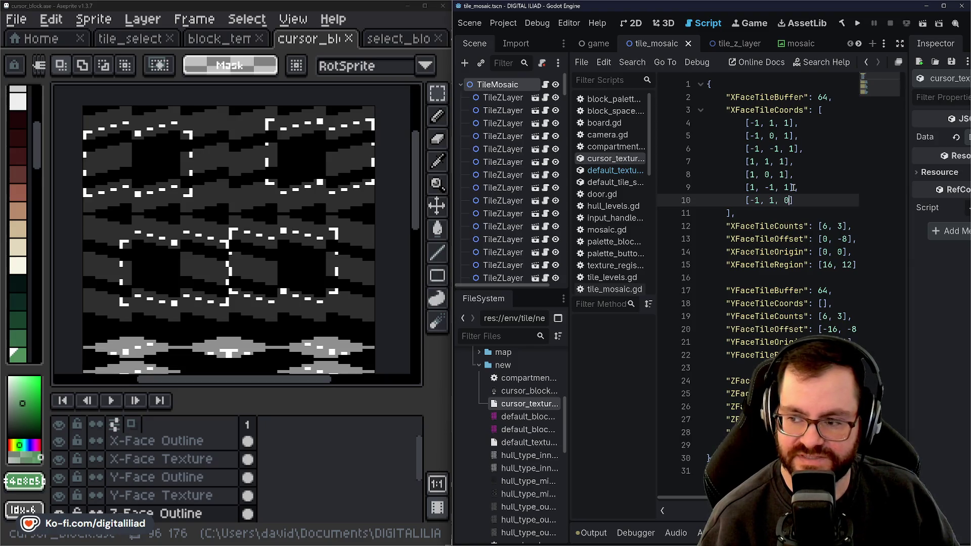
{"action": "type", "text": "],"}
{"action": "key", "text": "Return"}
{"action": "type", "text": "["}
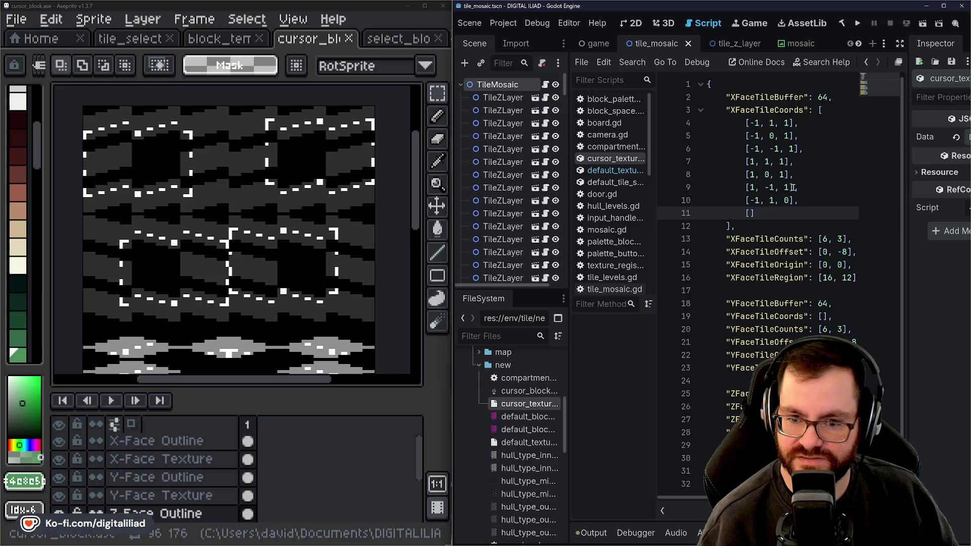
{"action": "type", "text": "0, 0, 0"}
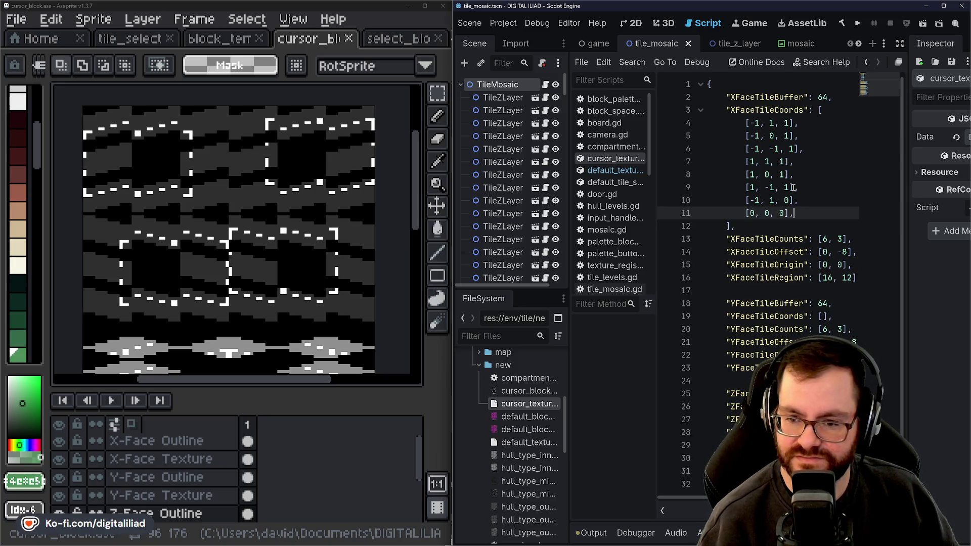
{"action": "key", "text": "Return"}
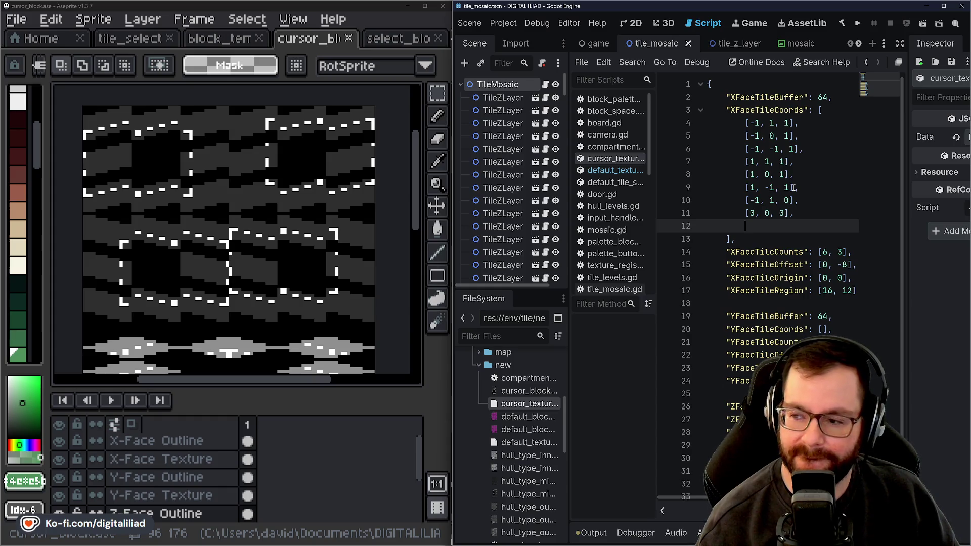
{"action": "type", "text": "["}
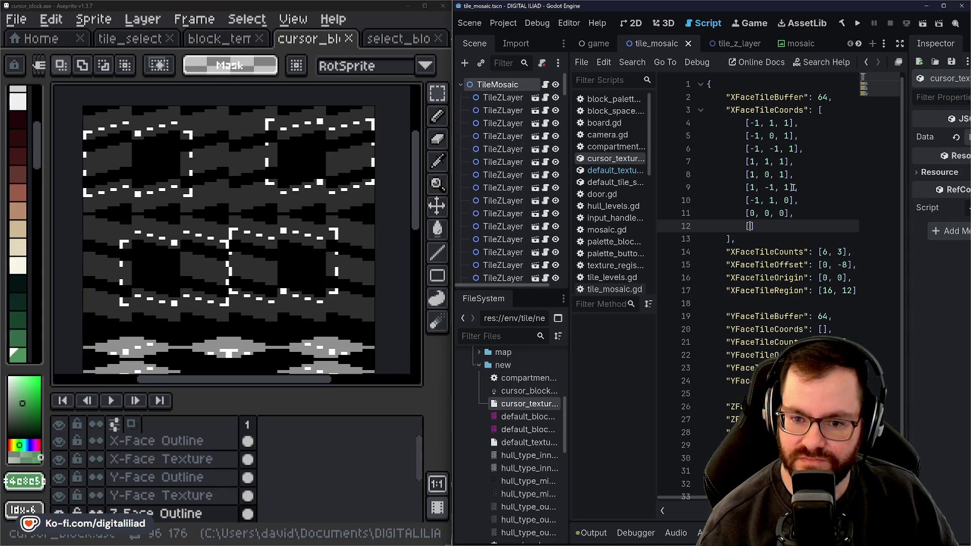
Finish the ninth entry as [-1, -1, 0], fixing its signs, then open a tenth bracket below
{"action": "type", "text": "-"}
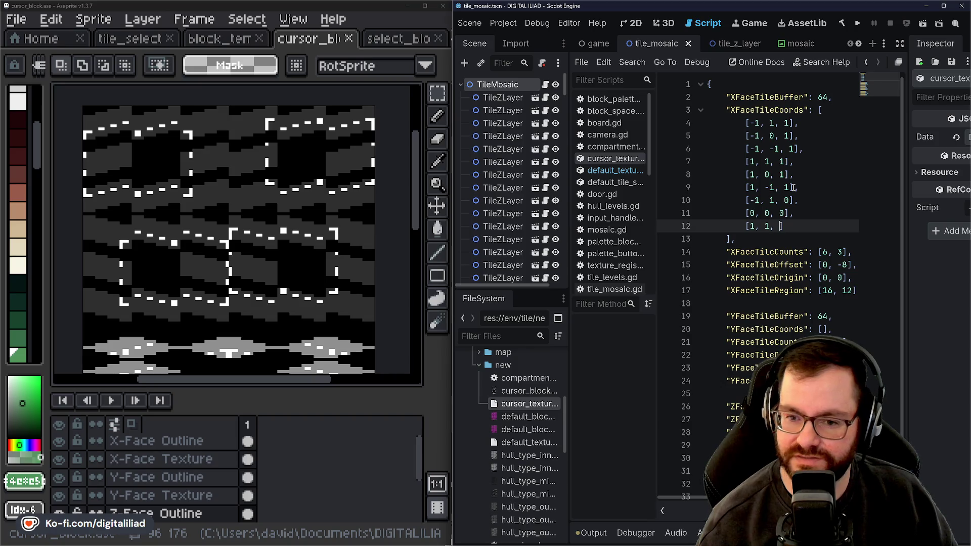
{"action": "type", "text": "0],"}
{"action": "key", "text": "Return"}
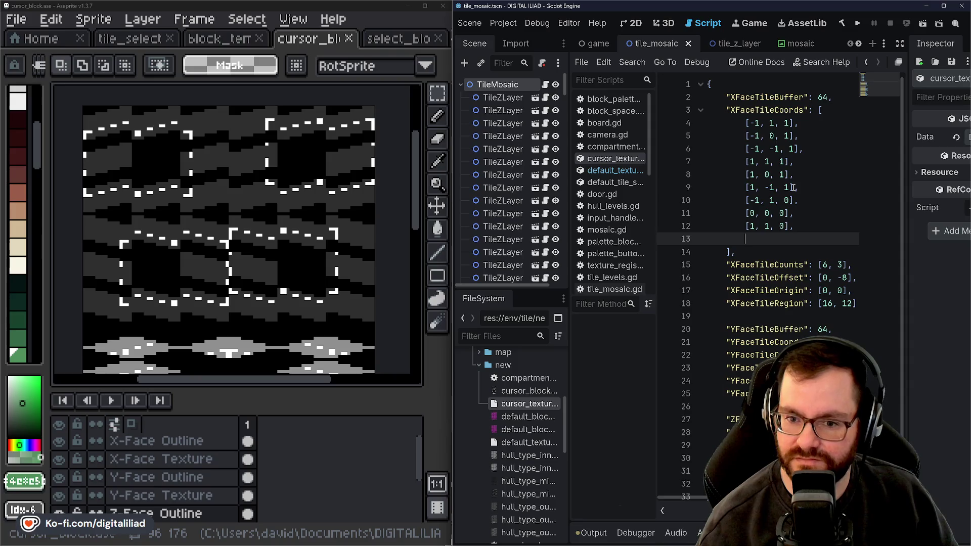
{"action": "key", "text": "Up"}
{"action": "key", "text": "Right"}
{"action": "type", "text": "-"}
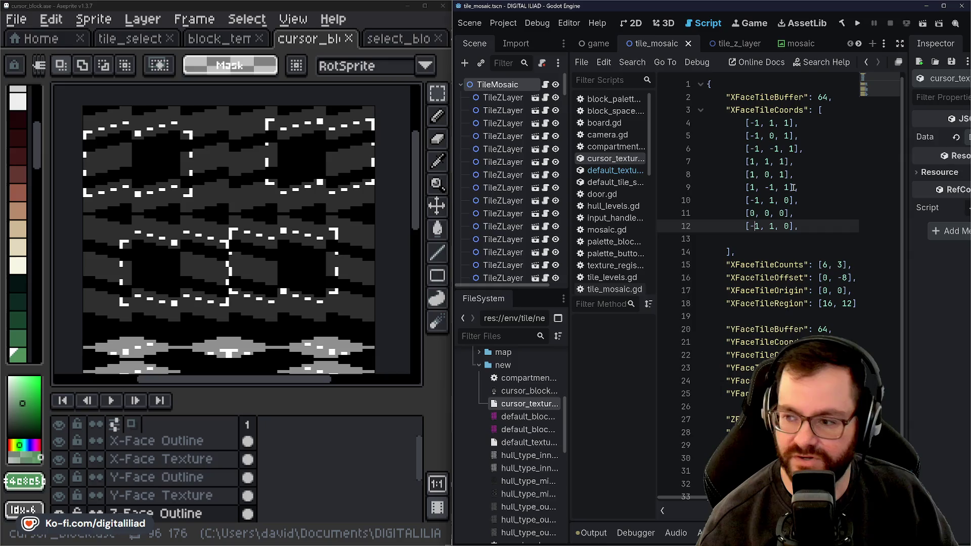
{"action": "key", "text": "Right"}
{"action": "key", "text": "Right"}
{"action": "key", "text": "Right"}
{"action": "type", "text": "-"}
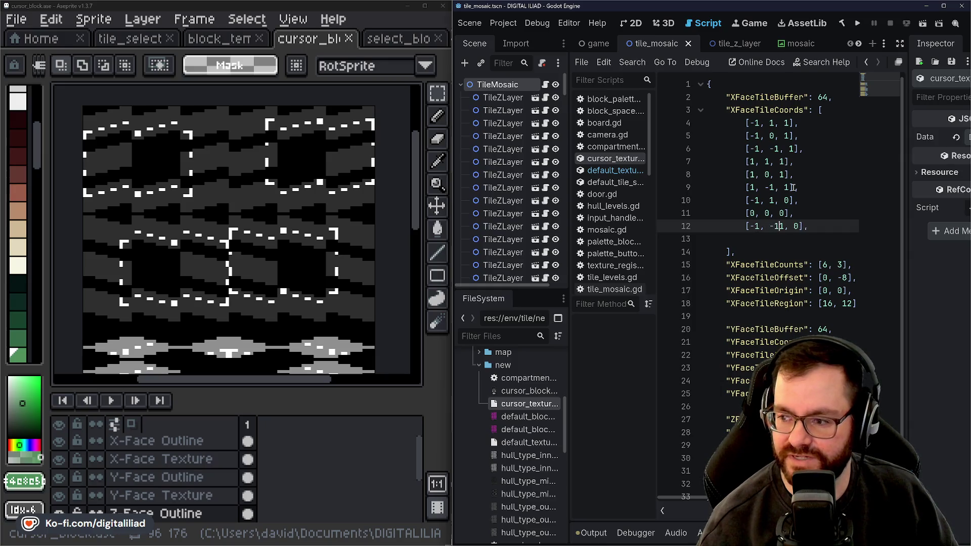
{"action": "key", "text": "BackSpace"}
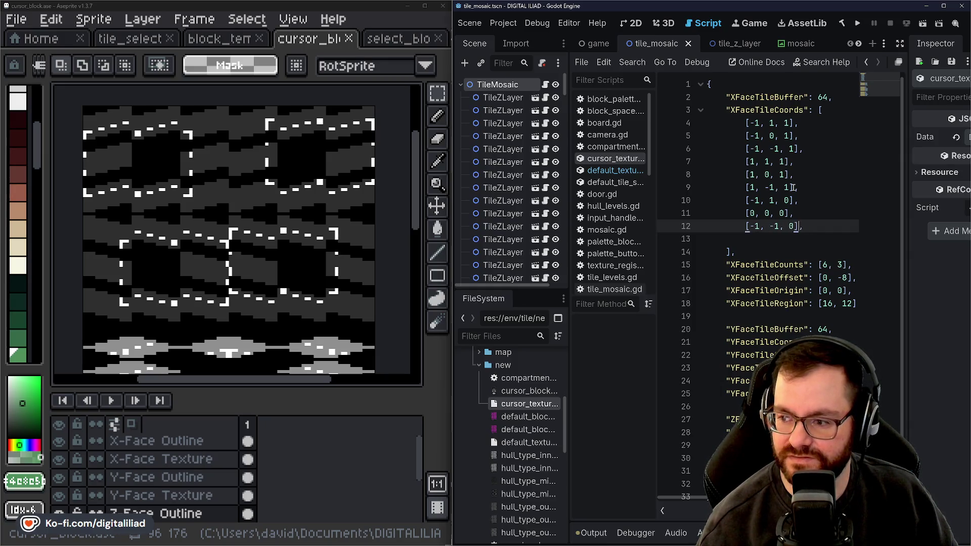
{"action": "key", "text": "Down"}
{"action": "type", "text": "["}
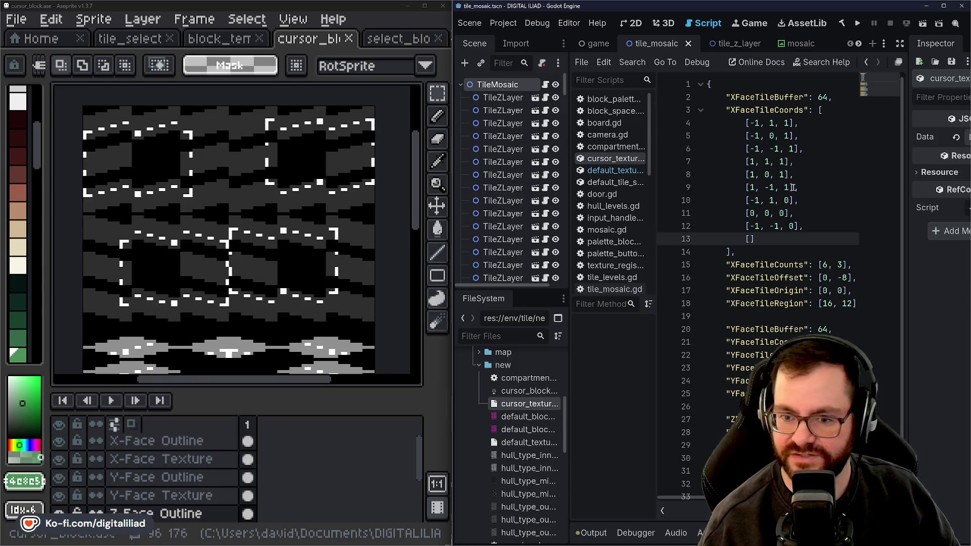
Type the entries [1, -1, 0] and [0, 0, 0] on lines 13–14
{"action": "type", "text": "1, "}
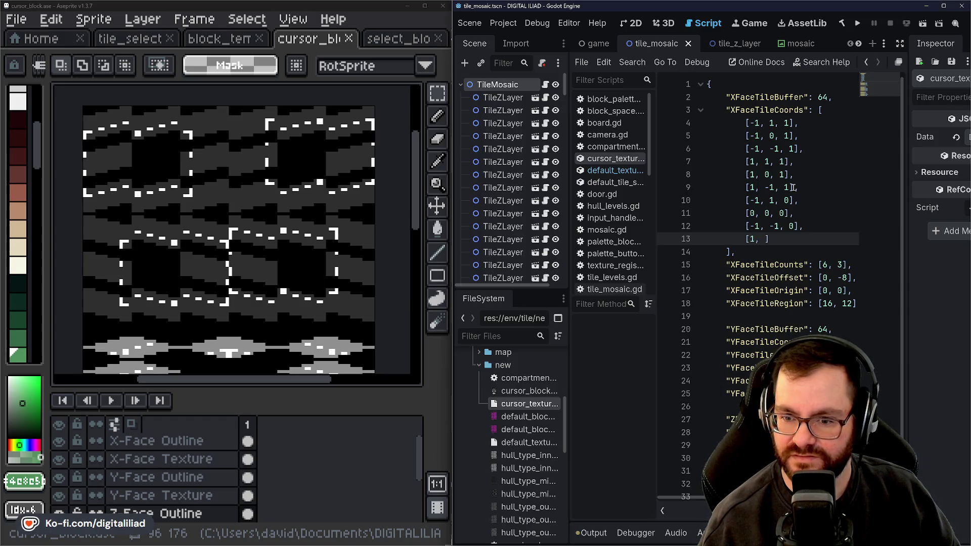
{"action": "type", "text": "-1, "}
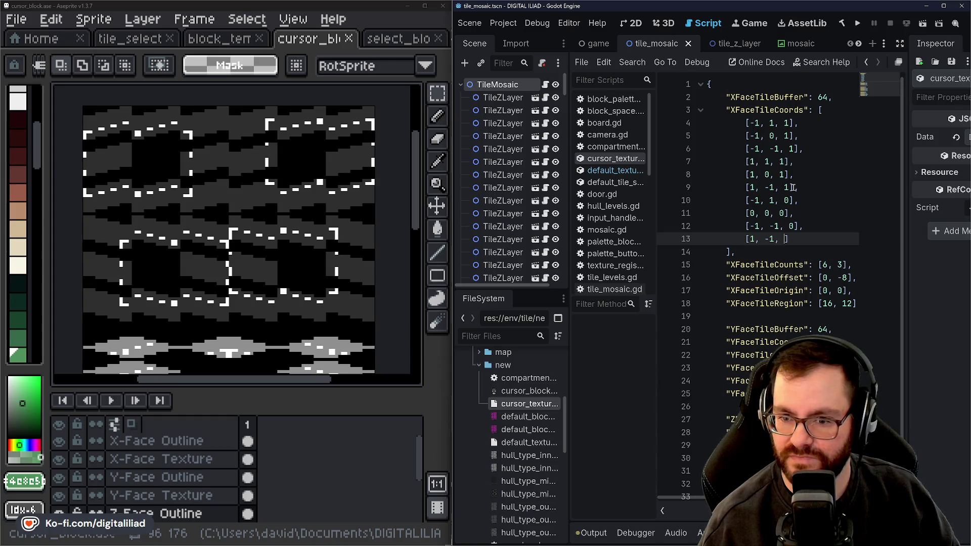
{"action": "type", "text": "0],"}
{"action": "key", "text": "Return"}
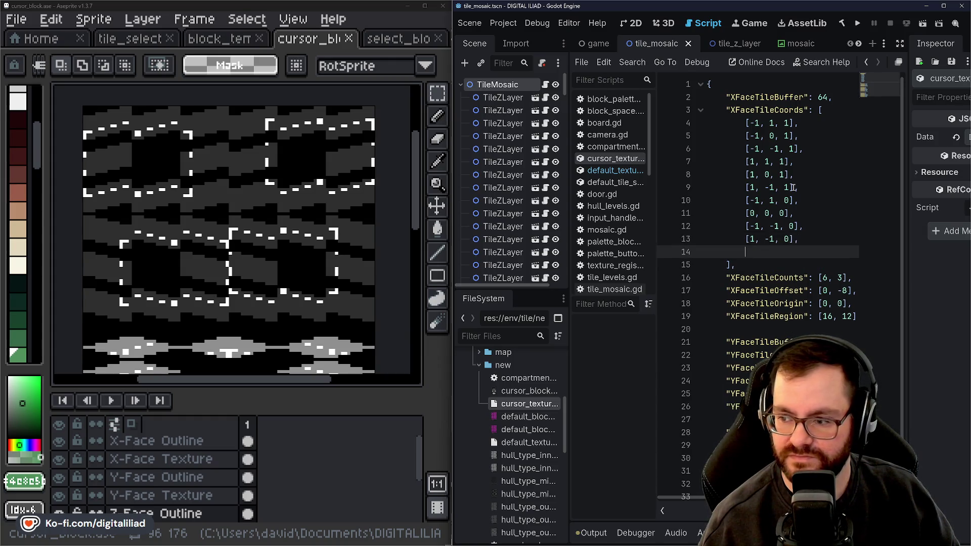
{"action": "type", "text": "["}
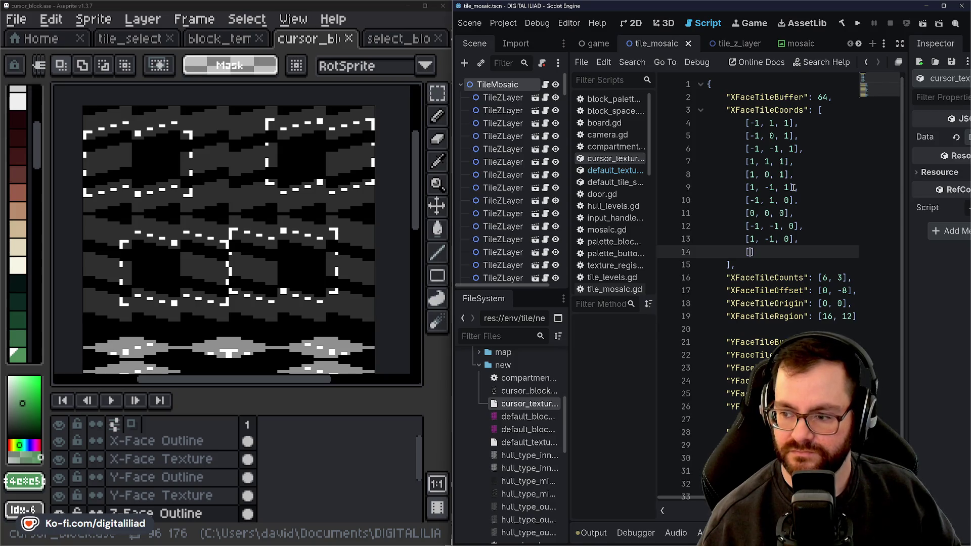
{"action": "type", "text": "0, 0, 0"}
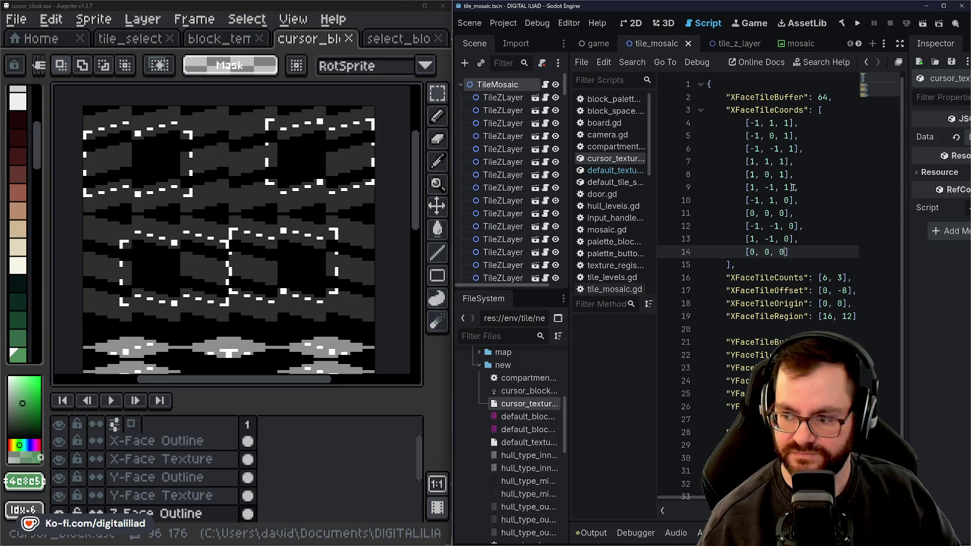
{"action": "type", "text": "],"}
{"action": "key", "text": "Return"}
Correct line 13 to [1, 1, 0] and complete a [1, -1, 0] entry on the next line
{"action": "type", "text": "["}
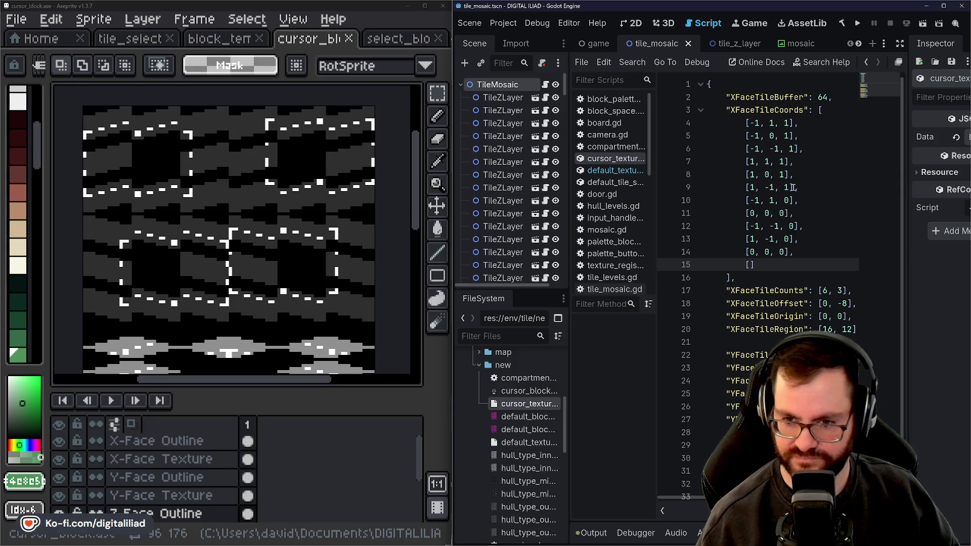
{"action": "type", "text": "1, "}
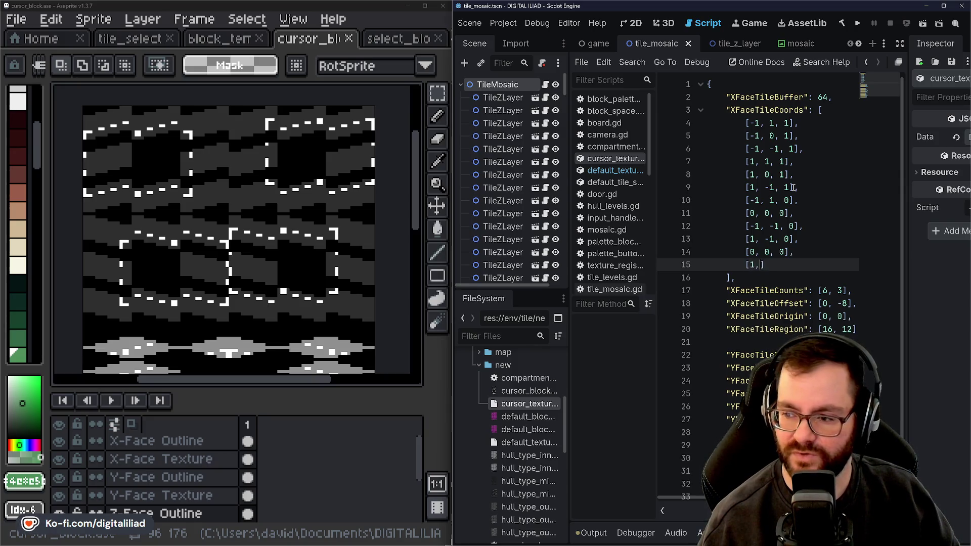
{"action": "type", "text": "-1"}
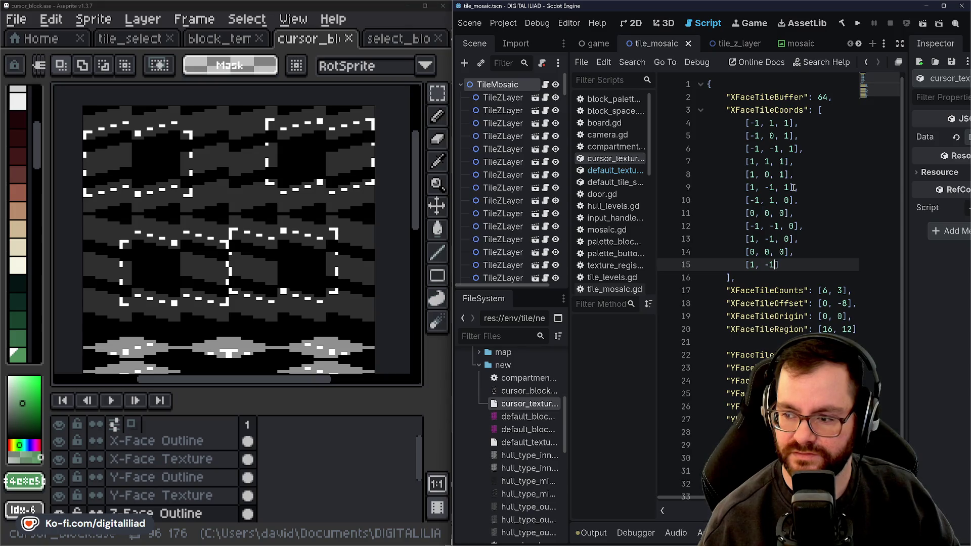
{"action": "key", "text": "Up"}
{"action": "key", "text": "Up"}
{"action": "key", "text": "BackSpace"}
{"action": "type", "text": "1"}
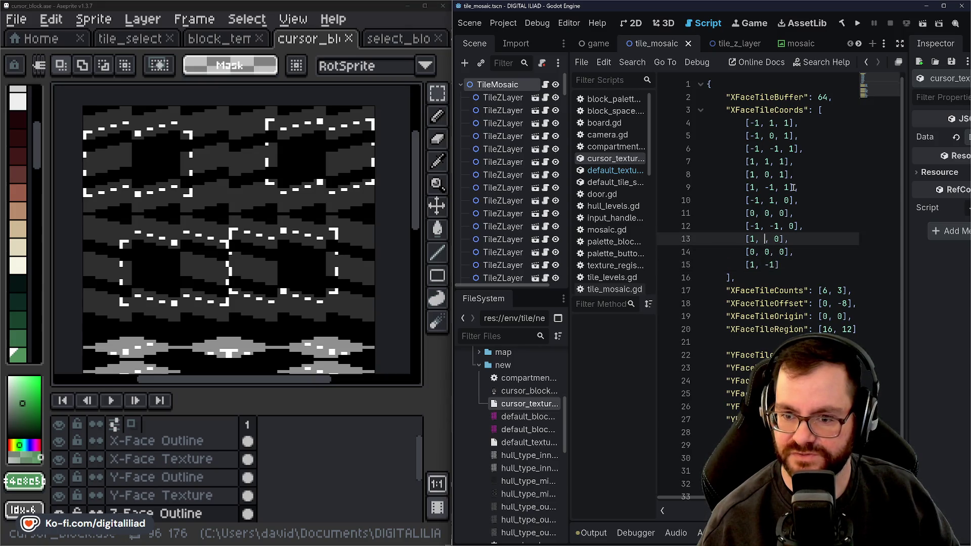
{"action": "key", "text": "Down"}
{"action": "key", "text": "Down"}
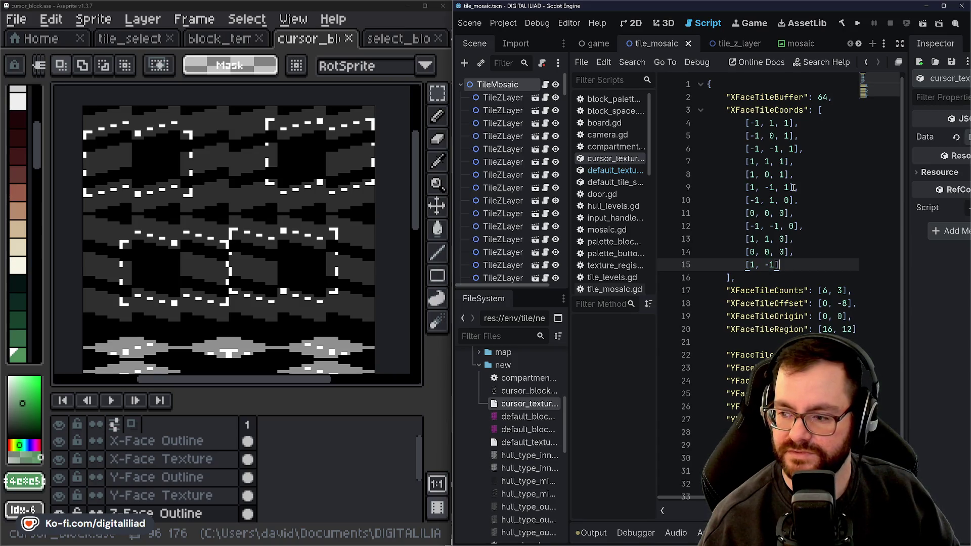
{"action": "key", "text": "Right"}
{"action": "type", "text": ", 0"}
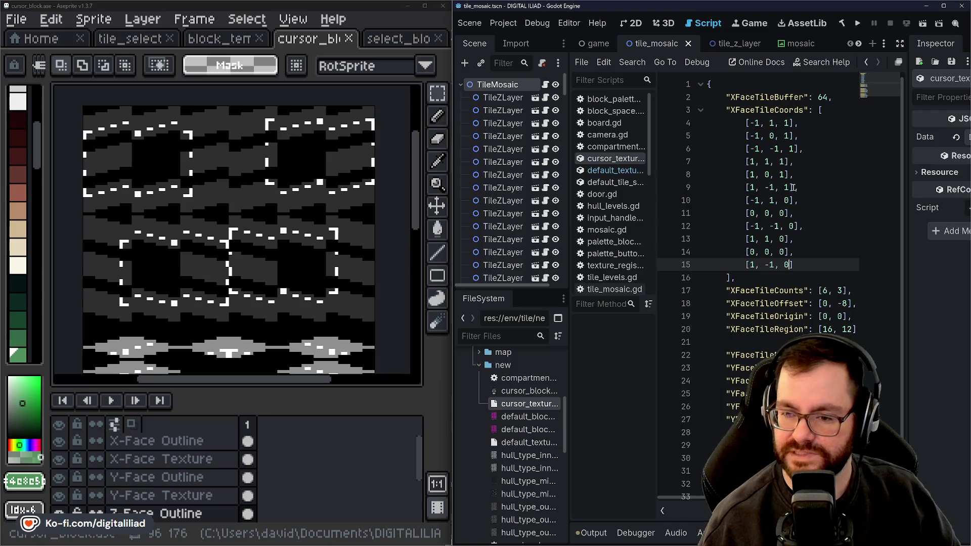
{"action": "key", "text": "Right"}
{"action": "type", "text": ","}
{"action": "key", "text": "Return"}
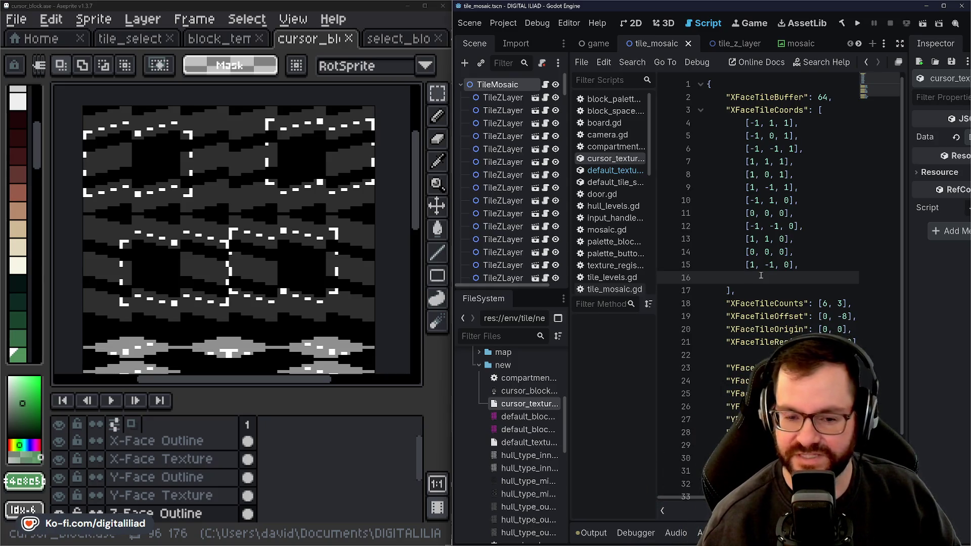
Add the entries [-1, 1, -1] and [-1, 0, -1] to XFaceTileCoords
{"action": "type", "text": "p"}
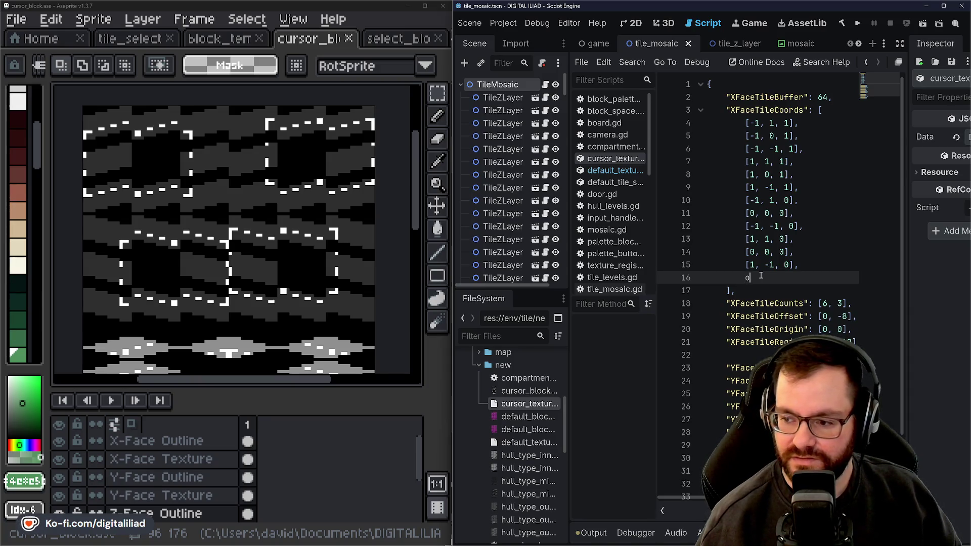
{"action": "key", "text": "BackSpace"}
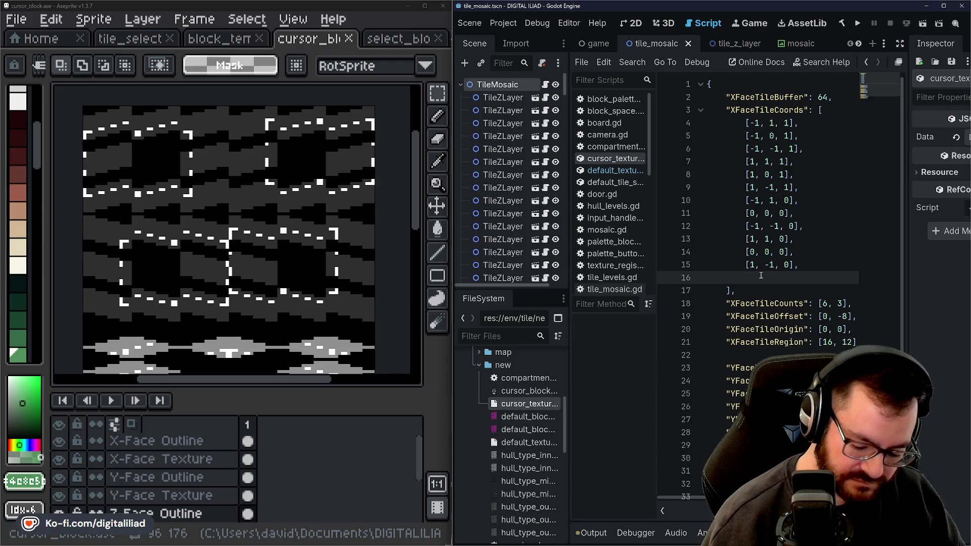
{"action": "type", "text": "["}
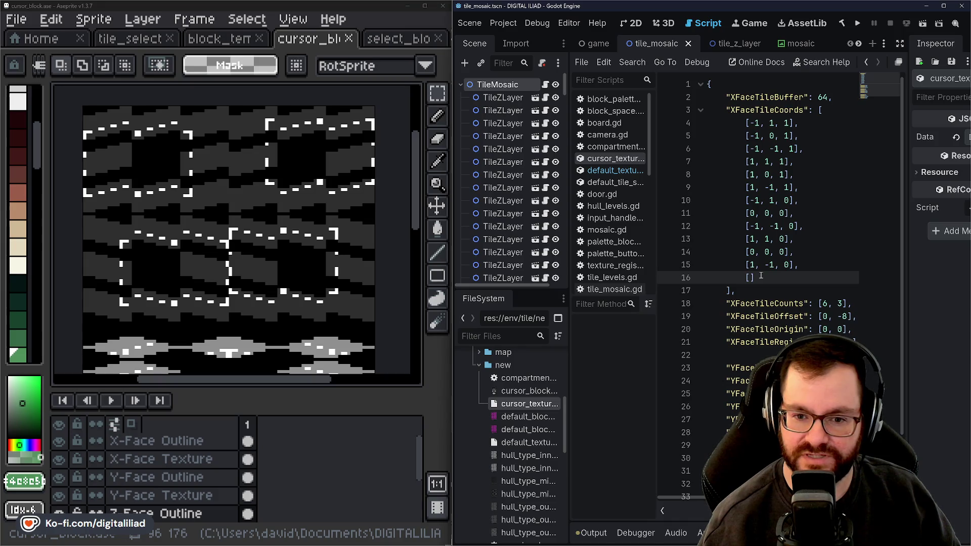
{"action": "type", "text": "-1, "}
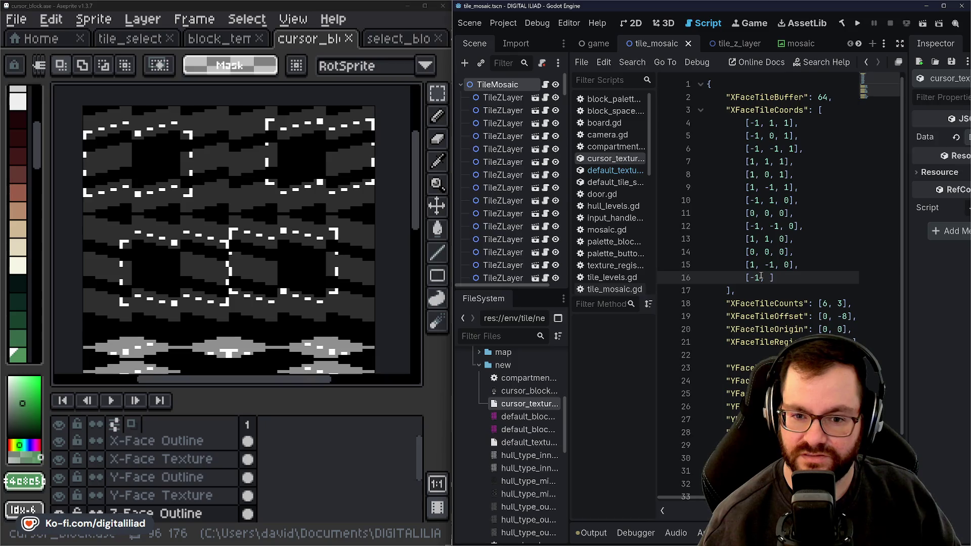
{"action": "type", "text": "1, -1"}
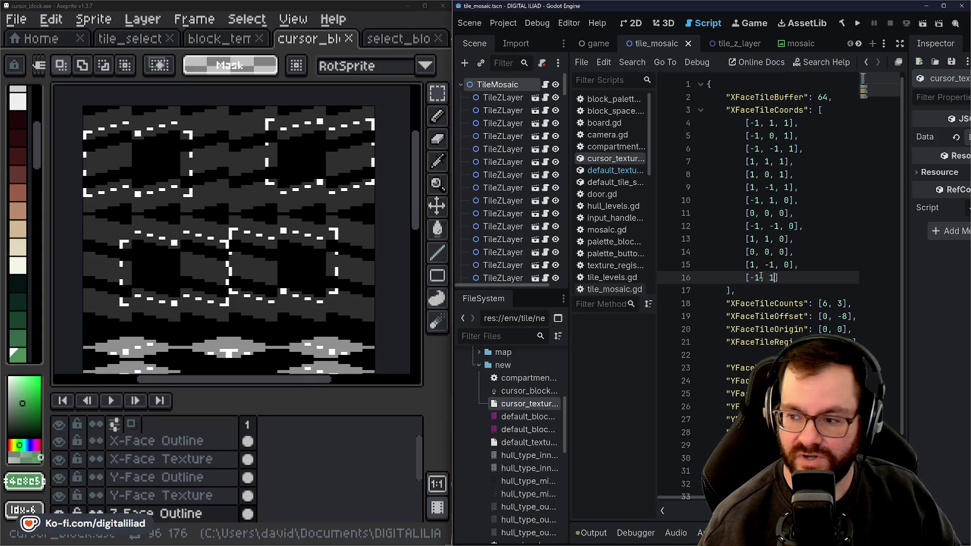
{"action": "type", "text": "],"}
{"action": "key", "text": "Return"}
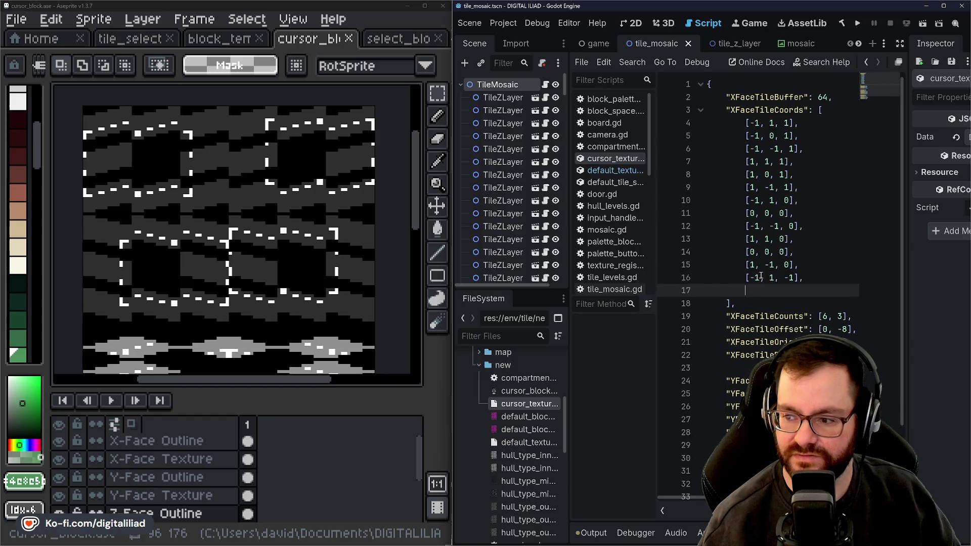
{"action": "type", "text": "["}
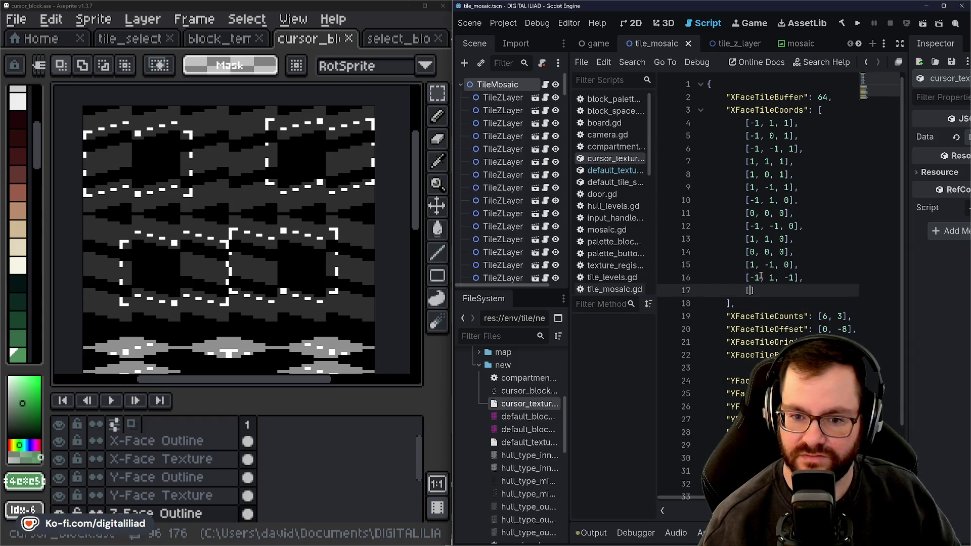
{"action": "type", "text": "-1, 0, -1"}
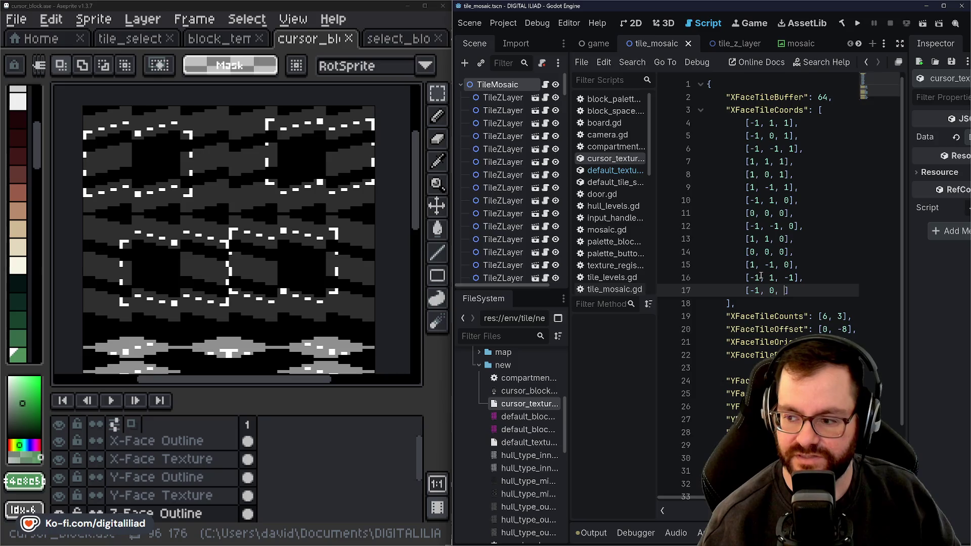
{"action": "type", "text": "],"}
{"action": "key", "text": "Return"}
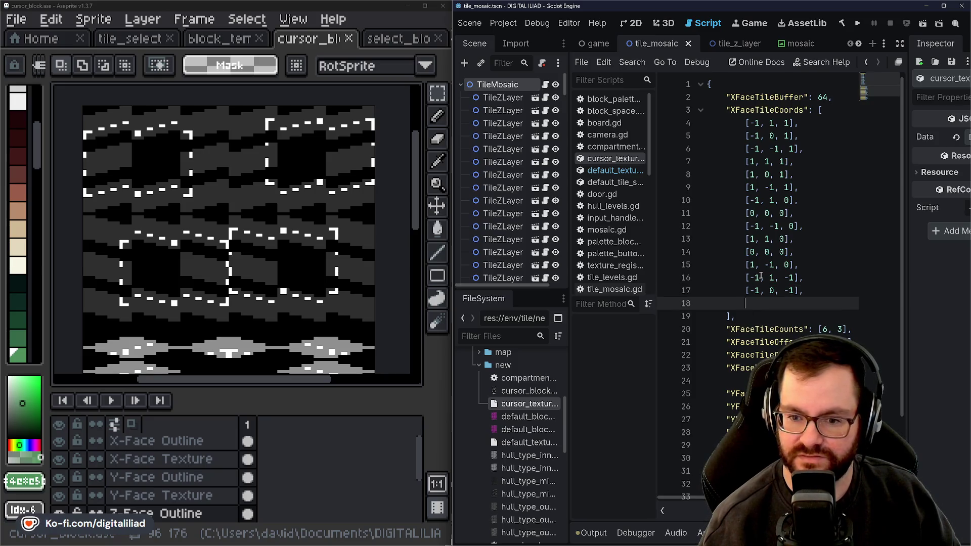
Add [-1, -1, -1], fixing a mistyped value, followed by [1, 1, -1]
{"action": "type", "text": "[-1, "}
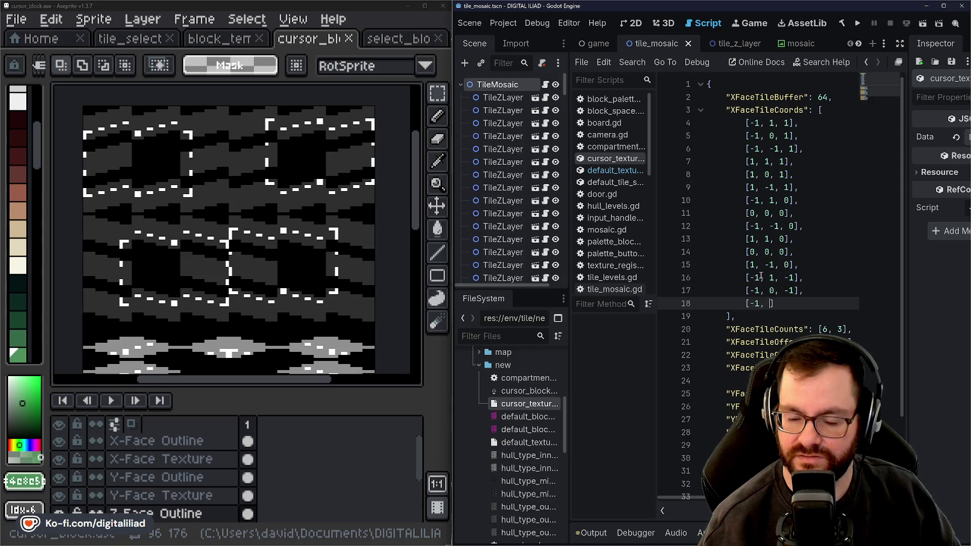
{"action": "type", "text": "-1,"}
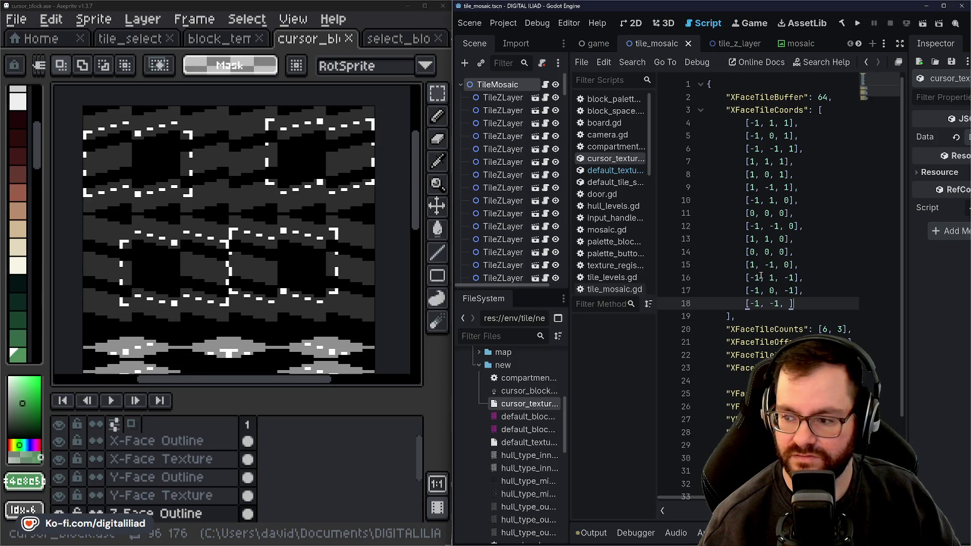
{"action": "key", "text": "Left"}
{"action": "key", "text": "Left"}
{"action": "key", "text": "BackSpace"}
{"action": "key", "text": "BackSpace"}
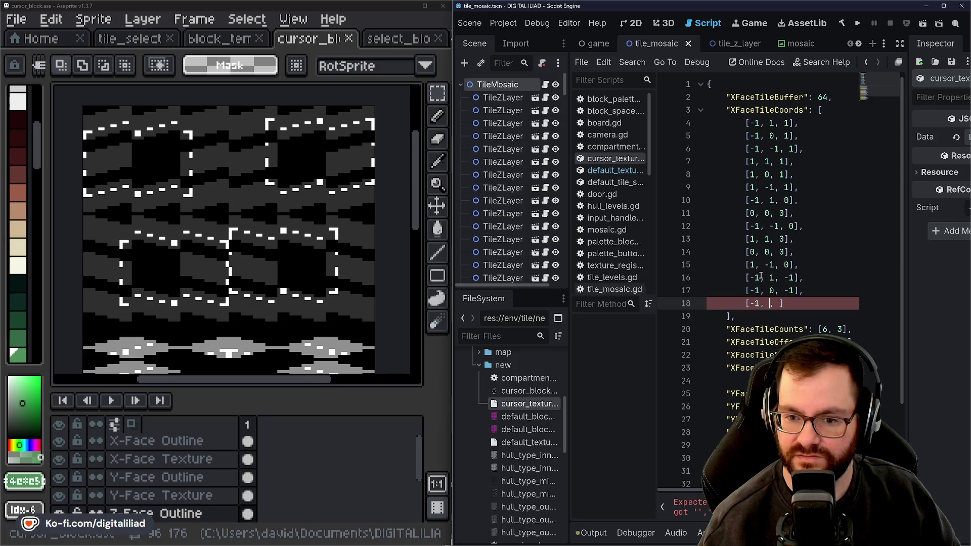
{"action": "type", "text": "-1"}
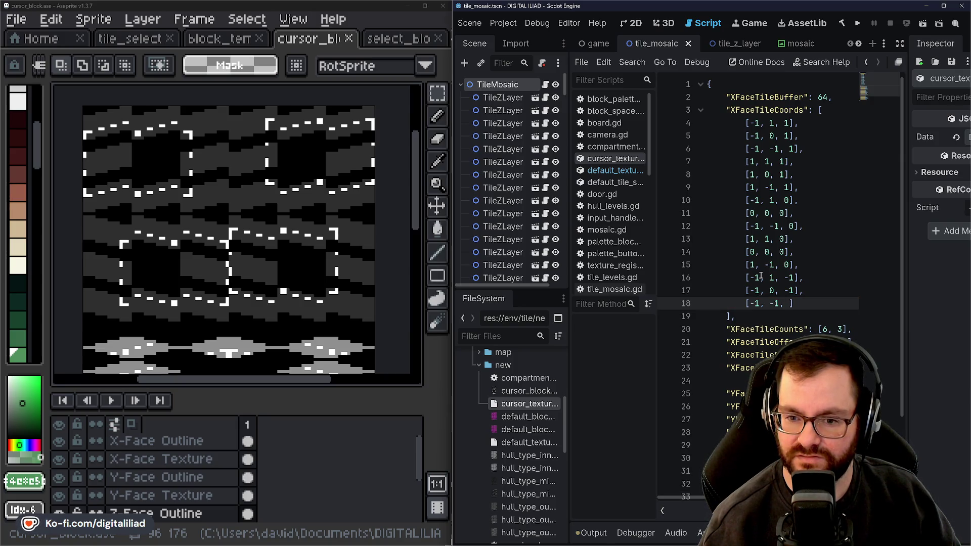
{"action": "type", "text": "-1],"}
{"action": "key", "text": "Return"}
{"action": "type", "text": "[1"}
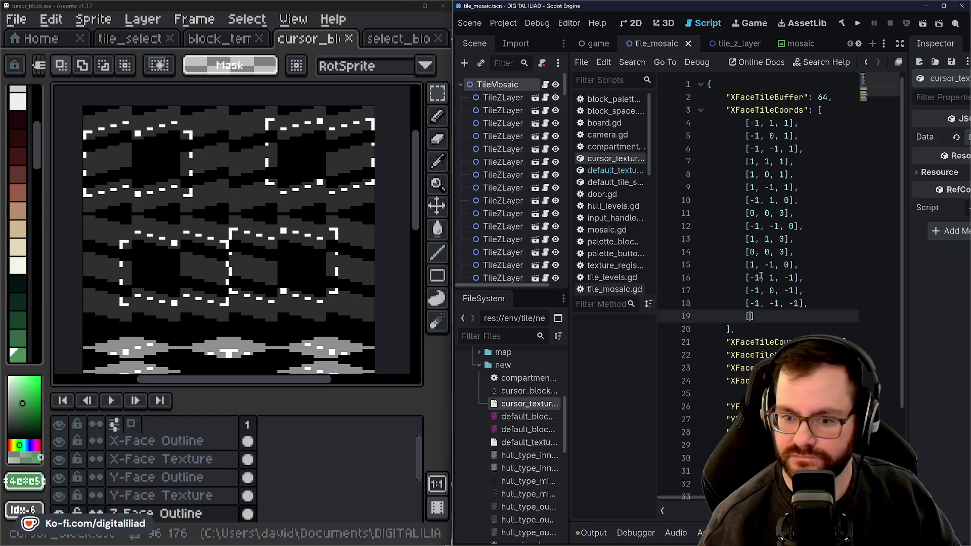
{"action": "type", "text": ", "}
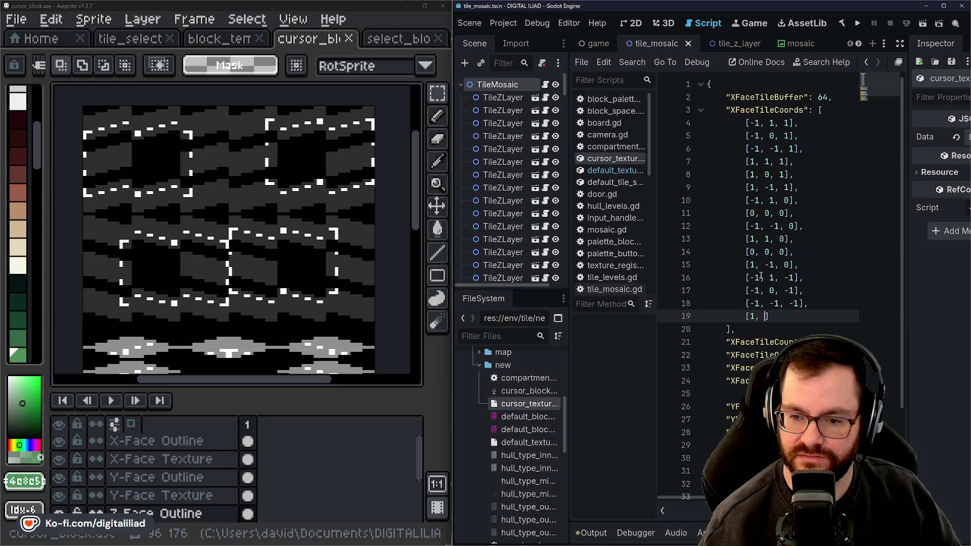
{"action": "type", "text": "1, "}
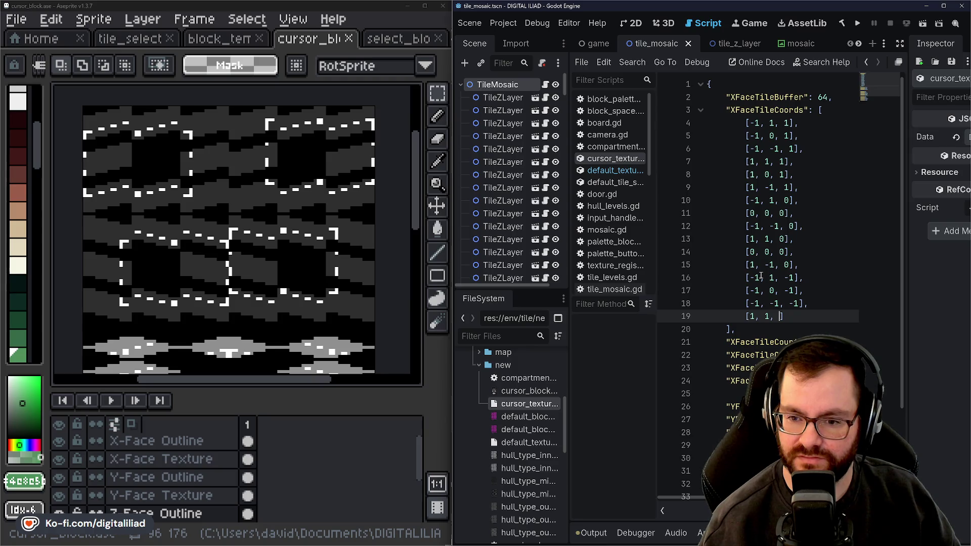
{"action": "type", "text": "-1],"}
Add [1, 0, -1], begin the final [1, -1, entry, and save the scene
{"action": "key", "text": "Return"}
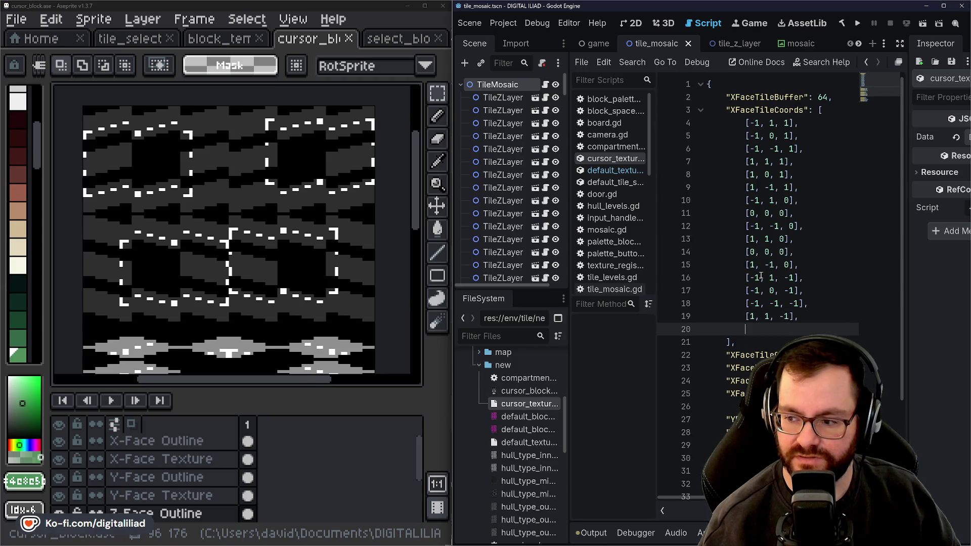
{"action": "type", "text": "[1"}
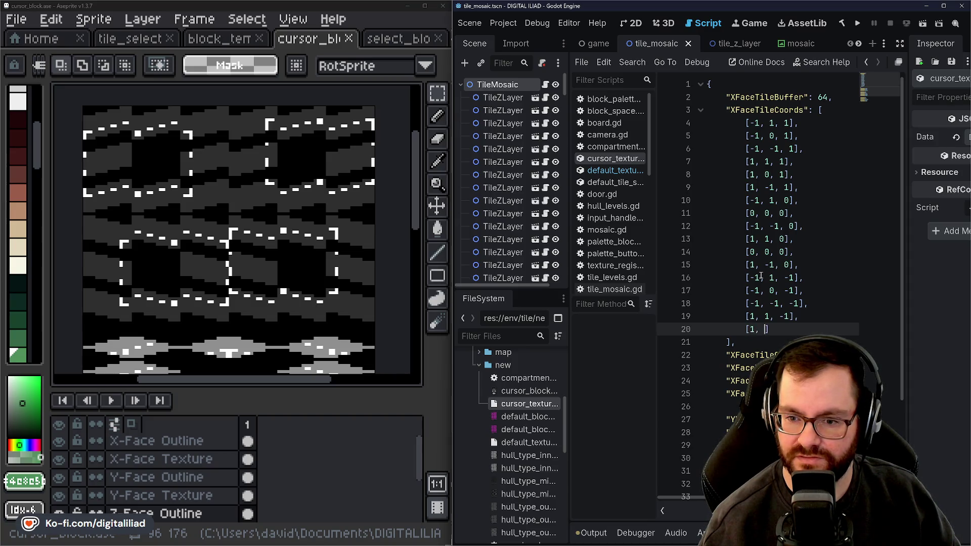
{"action": "type", "text": ", 0, -1"}
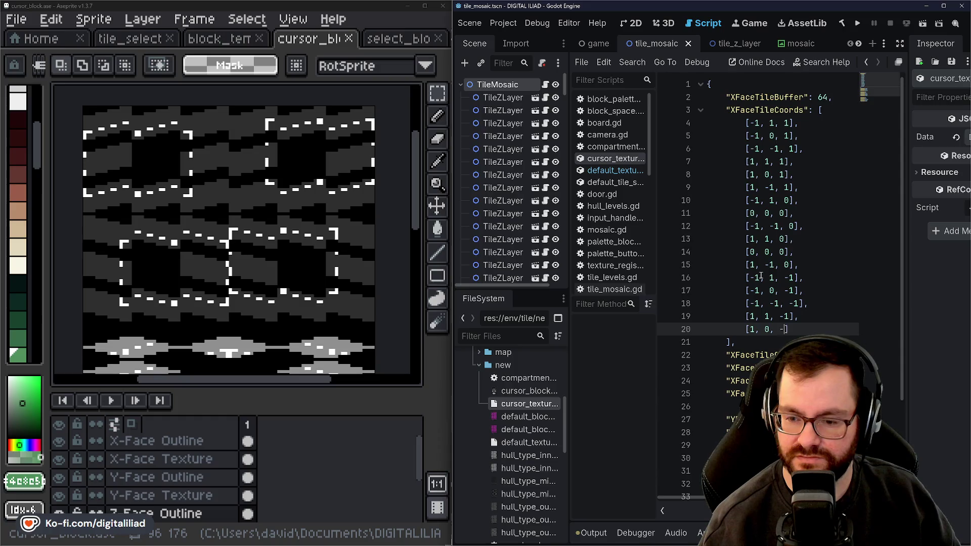
{"action": "type", "text": "],"}
{"action": "key", "text": "Return"}
{"action": "type", "text": "["}
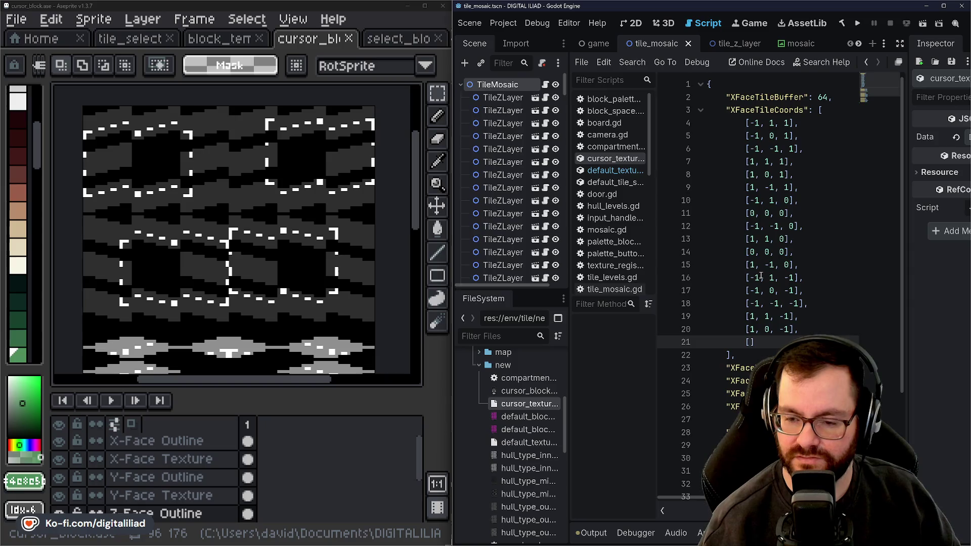
{"action": "type", "text": "1, -1, -1"}
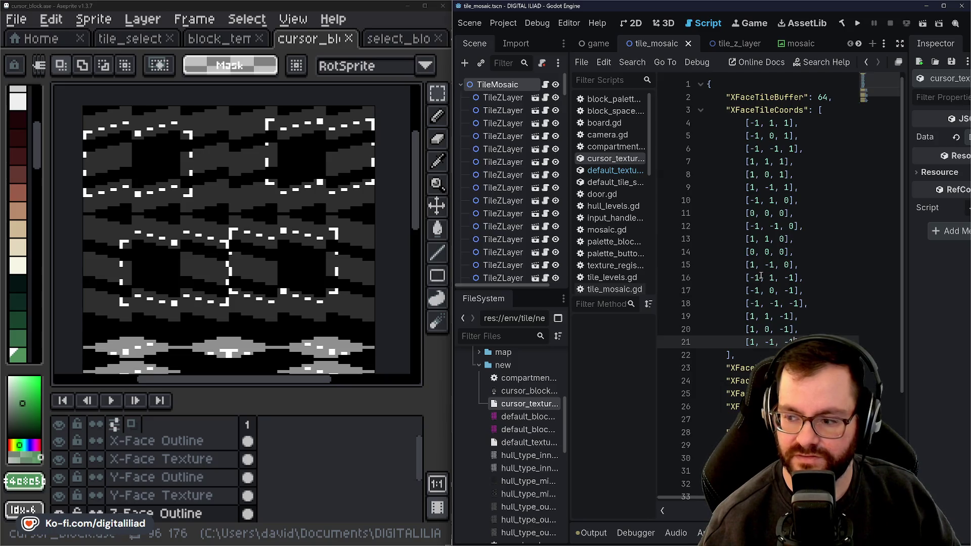
{"action": "key", "text": "ctrl+s"}
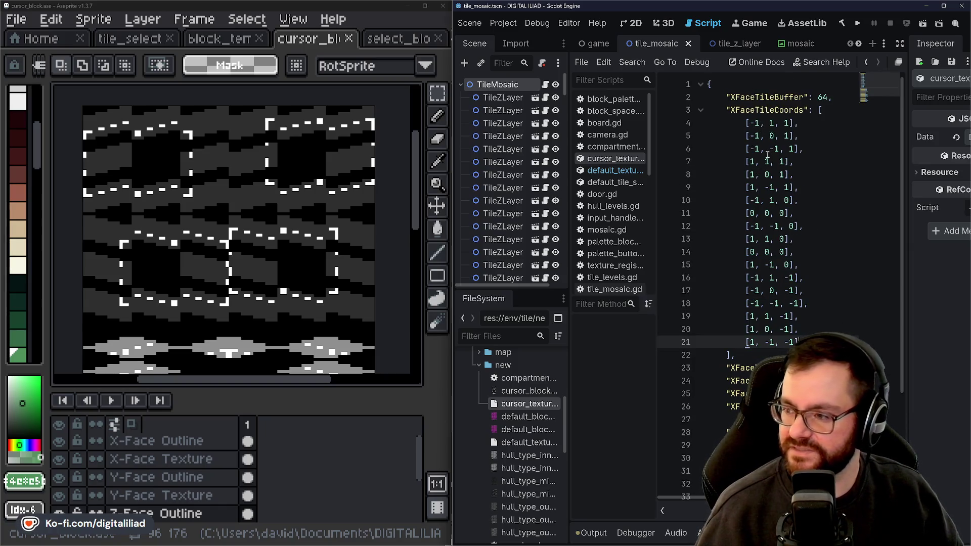
{"action": "left_click", "coordinate": [810, 213]}
{"action": "left_click", "coordinate": [813, 136]}
{"action": "left_click", "coordinate": [815, 160]}
{"action": "left_click", "coordinate": [815, 174]}
{"action": "left_click", "coordinate": [816, 187]}
{"action": "left_click", "coordinate": [820, 203]}
{"action": "left_click", "coordinate": [822, 226]}
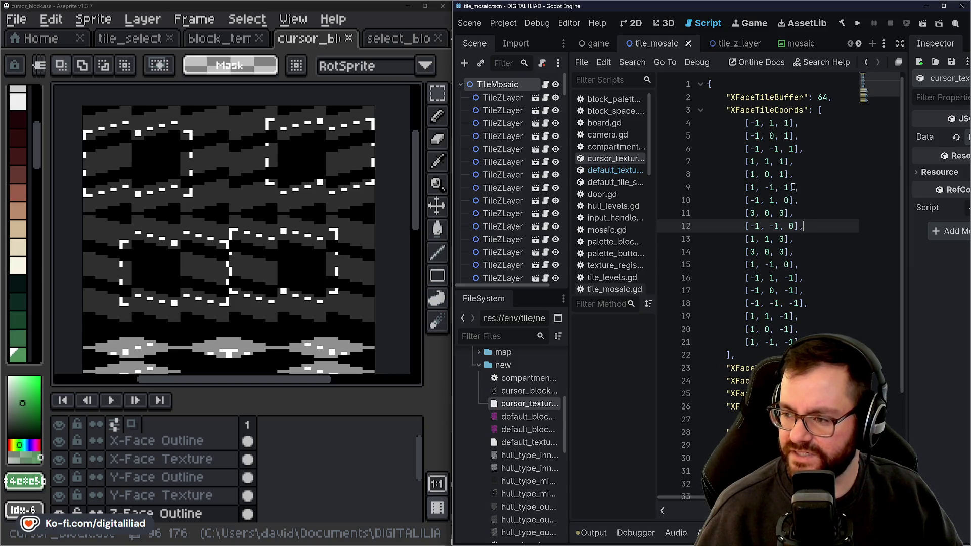
{"action": "left_click", "coordinate": [804, 248]}
{"action": "left_click", "coordinate": [819, 279]}
{"action": "left_click", "coordinate": [819, 303]}
{"action": "left_click", "coordinate": [813, 267]}
{"action": "left_click", "coordinate": [815, 291]}
{"action": "left_click", "coordinate": [819, 303]}
{"action": "left_click", "coordinate": [817, 318]}
{"action": "left_click", "coordinate": [816, 342]}
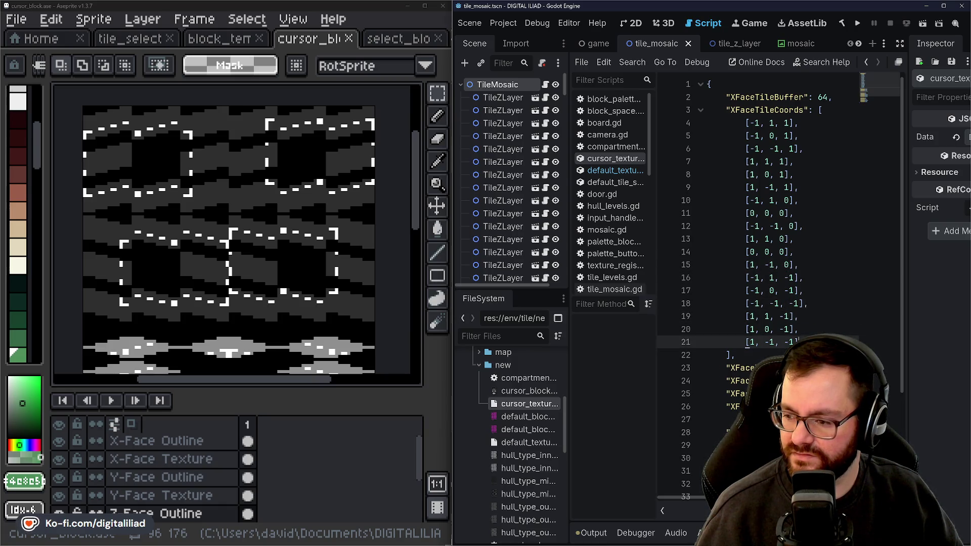
{"action": "key", "text": "Down"}
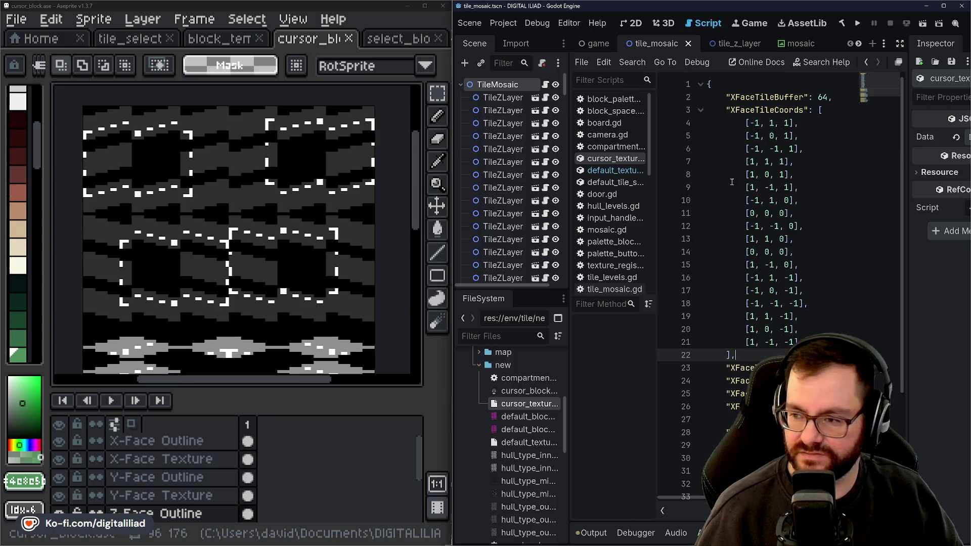
{"action": "scroll", "coordinate": [195, 219], "scroll_direction": "down", "scroll_amount": 3}
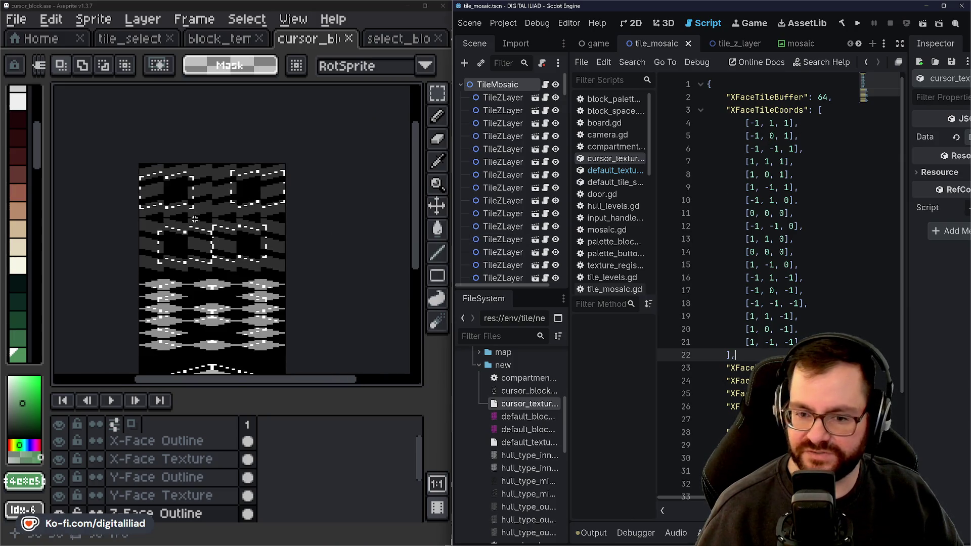
Zoom out and pan the Aseprite sprite sheet to frame the cube, then minimize Aseprite
{"action": "scroll", "coordinate": [212, 235], "scroll_direction": "down", "scroll_amount": 2}
{"action": "scroll", "coordinate": [225, 249], "scroll_direction": "down", "scroll_amount": 1}
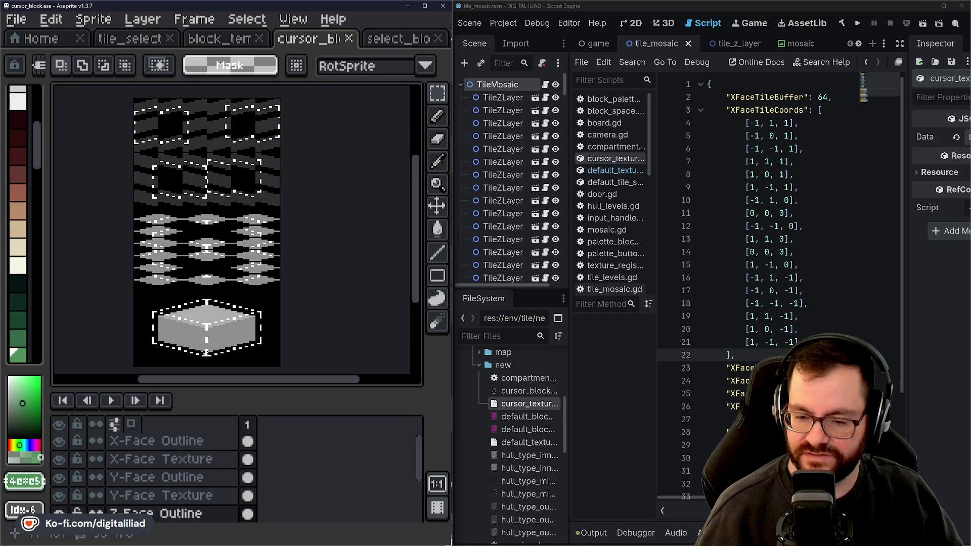
{"action": "left_click_drag", "start_coordinate": [212, 317], "coordinate": [236, 318]}
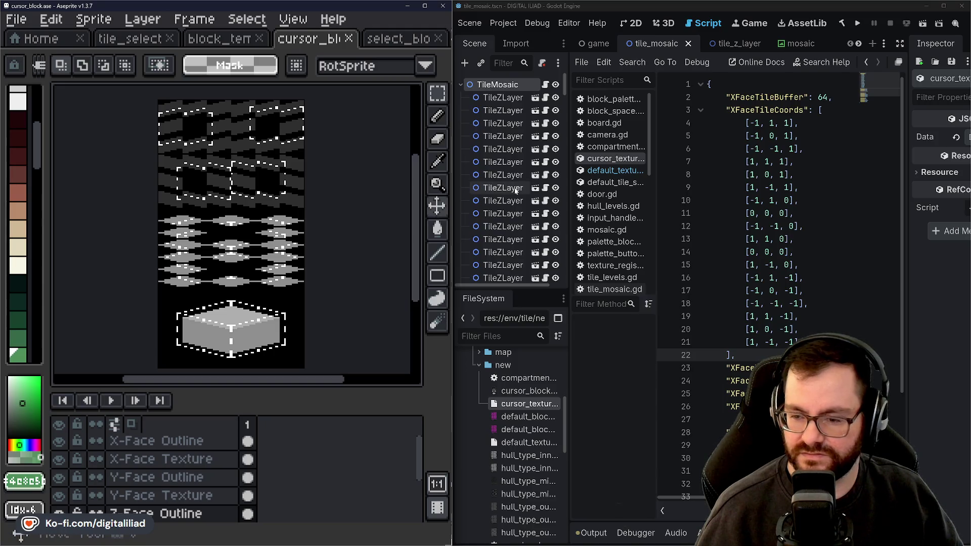
{"action": "left_click", "coordinate": [425, 6]}
{"action": "left_click", "coordinate": [930, 6]}
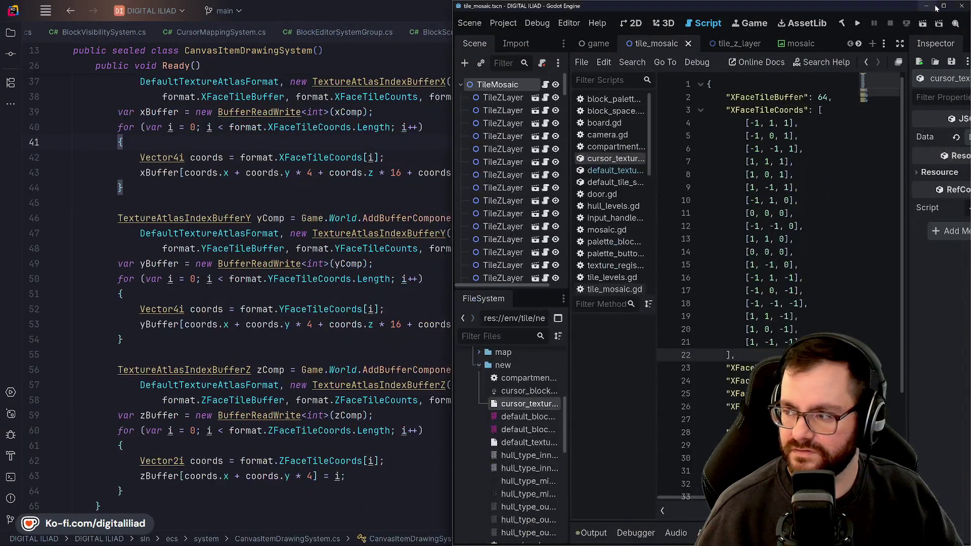
Minimize the Godot window to reveal CanvasItemDrawingSystem.cs in Rider
{"action": "left_click", "coordinate": [938, 6]}
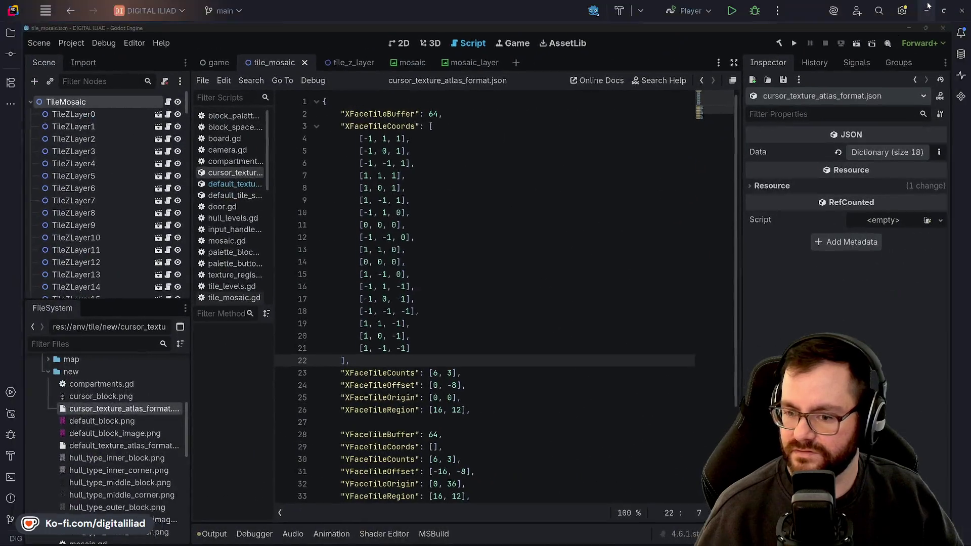
{"action": "left_click", "coordinate": [928, 7]}
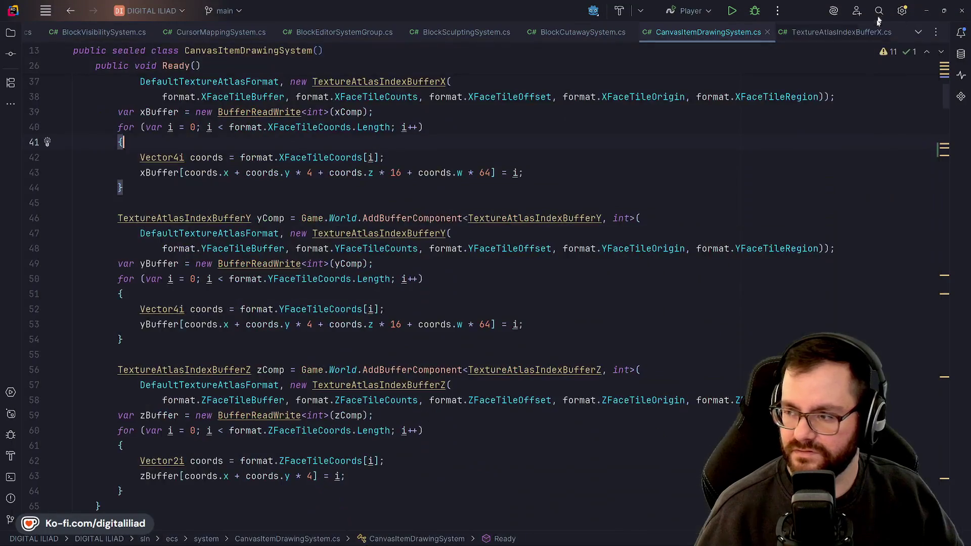